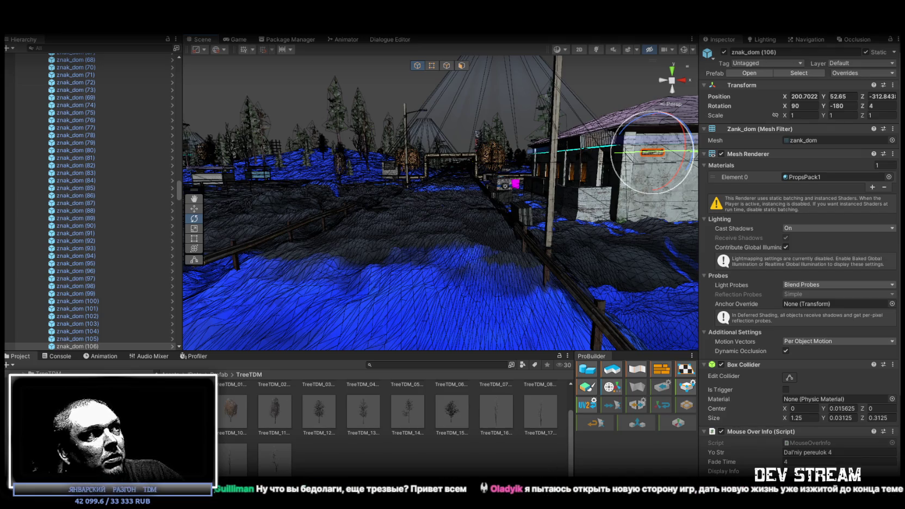
Show the Console log messages and clear them all.
click(52, 355)
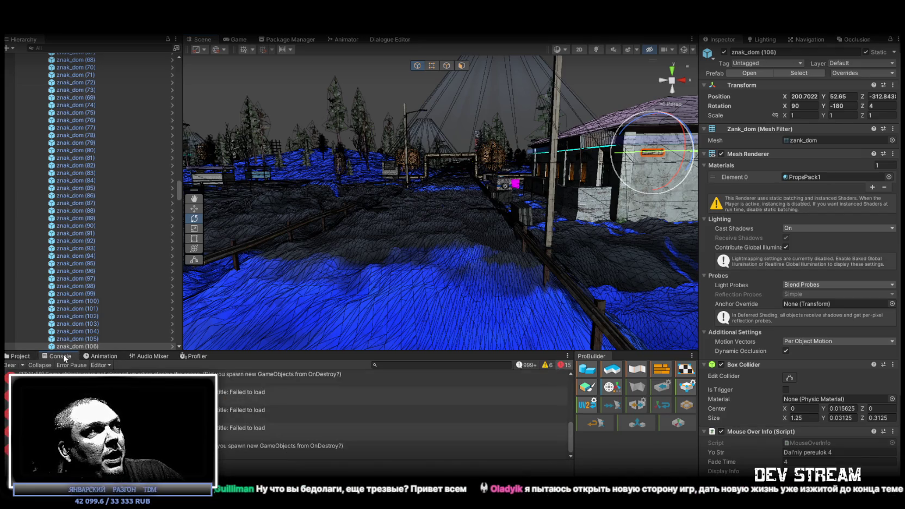
click(12, 365)
Browse the TreeTDM prefab assets again, then switch the viewport to the Game view.
click(21, 356)
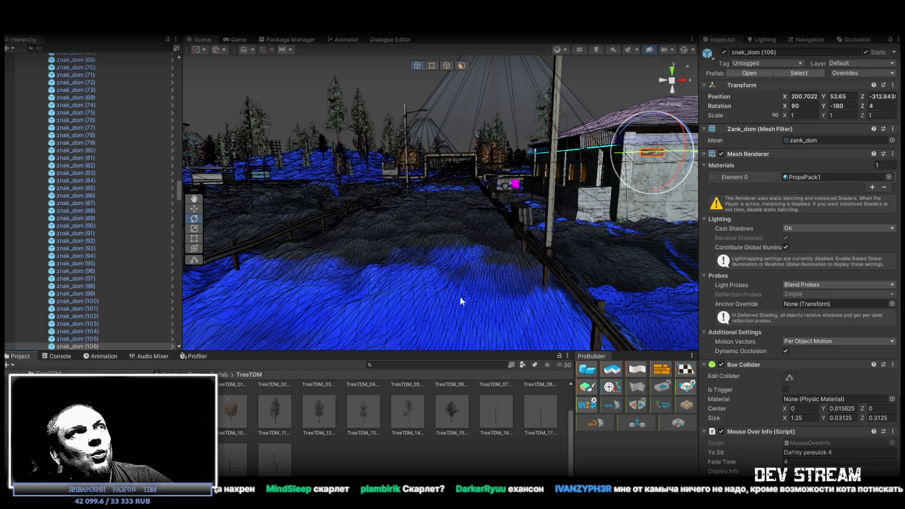
click(240, 39)
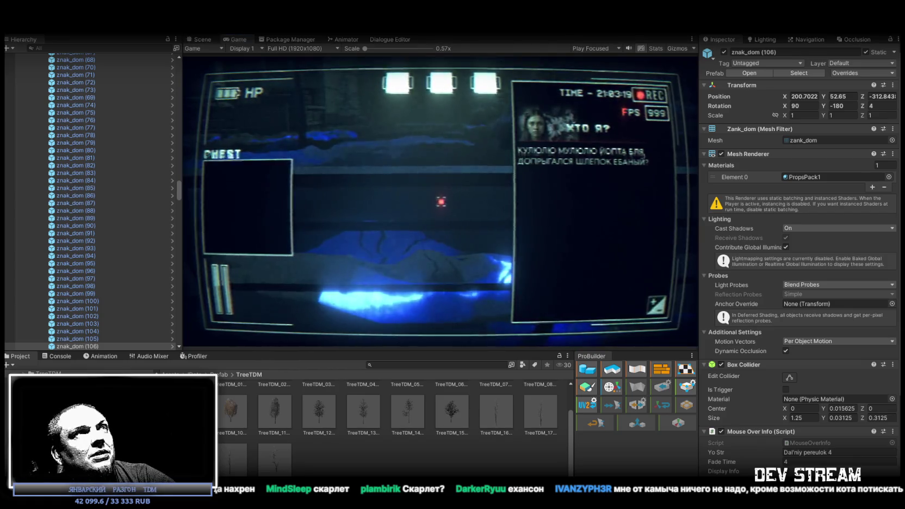
Start the level in Play mode and bring up the in-game notepad menu.
click(435, 31)
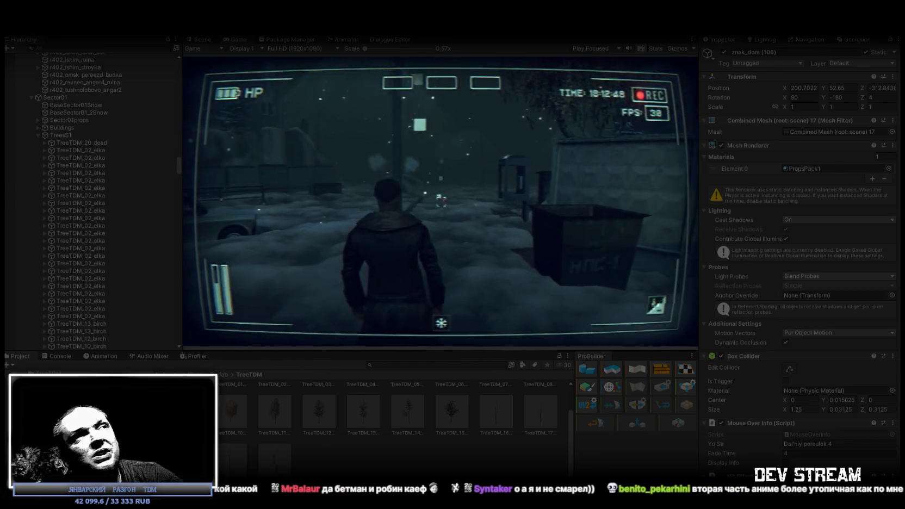
key(Escape)
Open the in-game video settings and select ToggleVHS under Canvas[Options] > MainMenu > OPTvideo.
scroll(87, 142, up, 10)
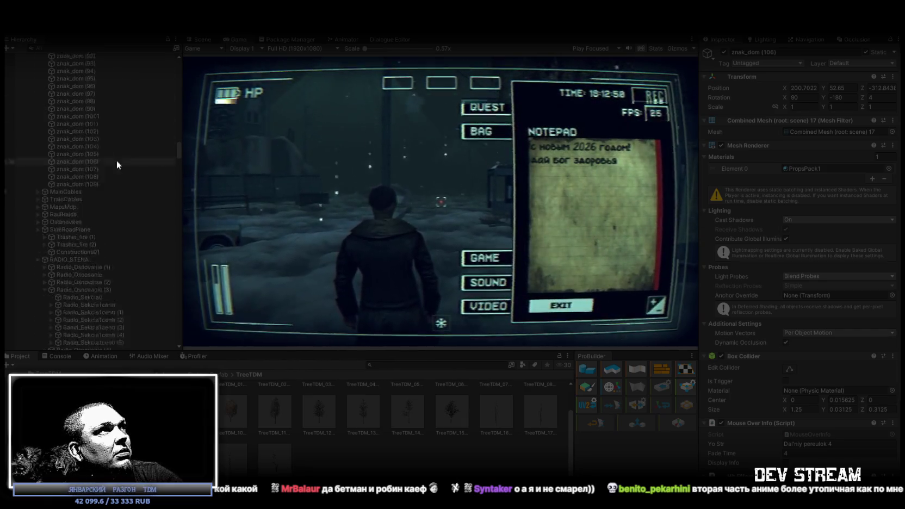
drag(178, 143, 184, 58)
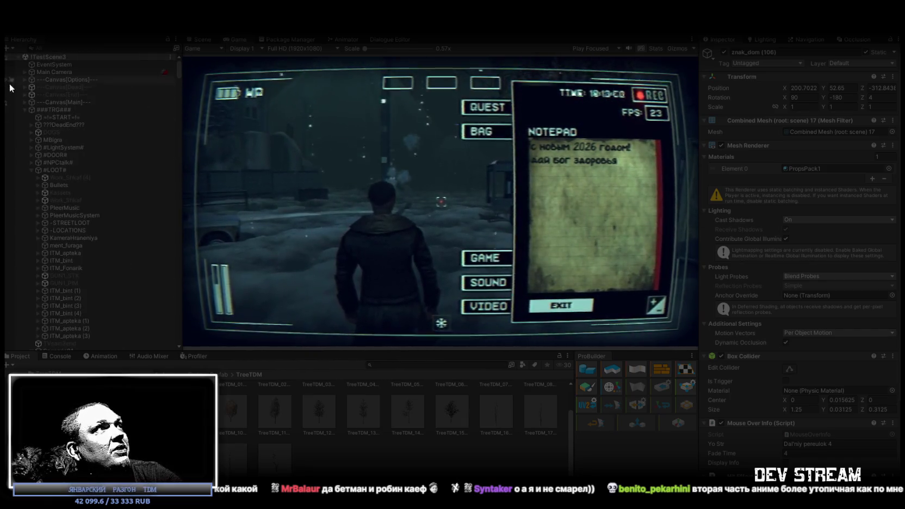
click(25, 79)
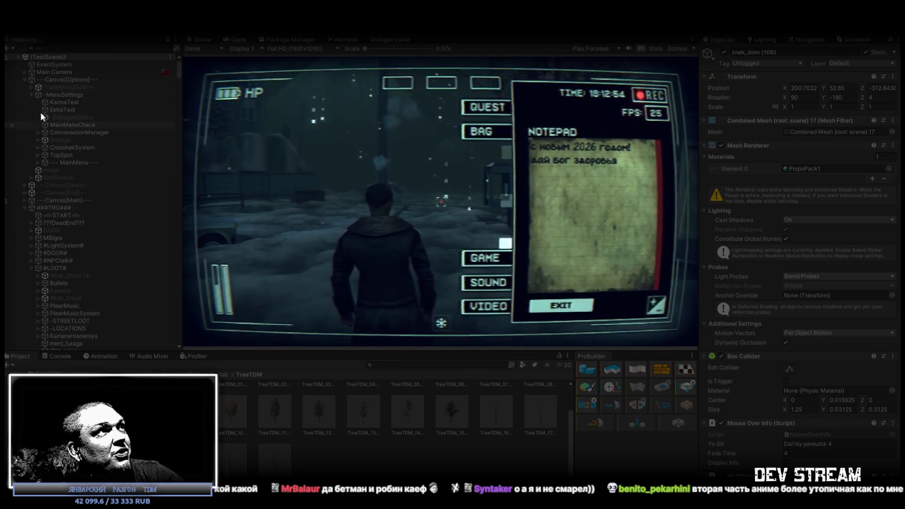
click(37, 161)
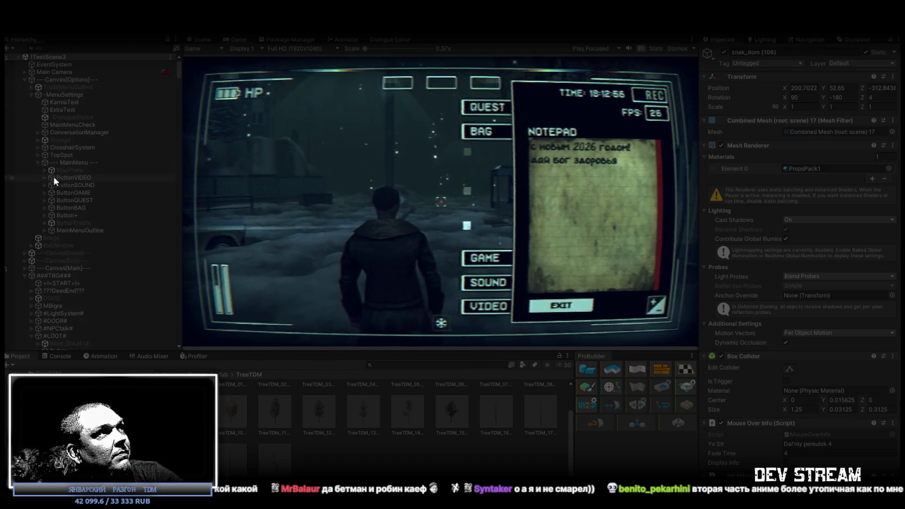
click(44, 230)
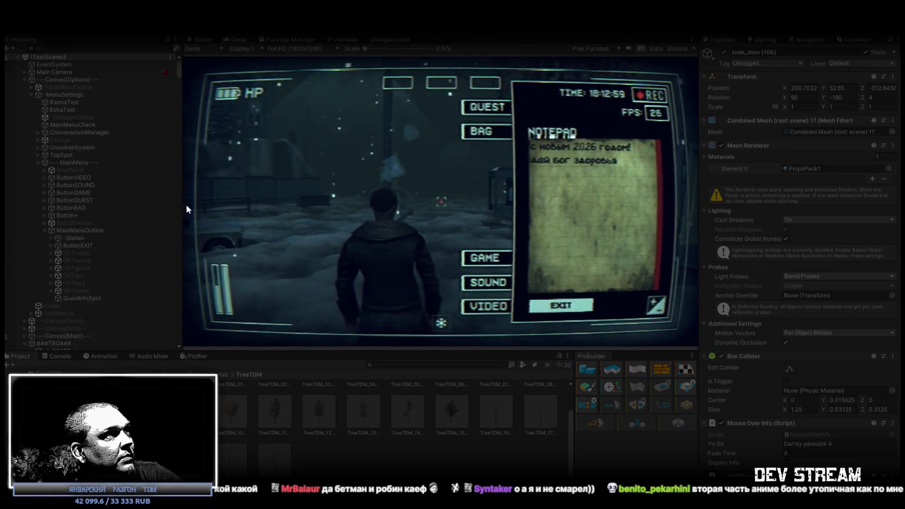
click(492, 307)
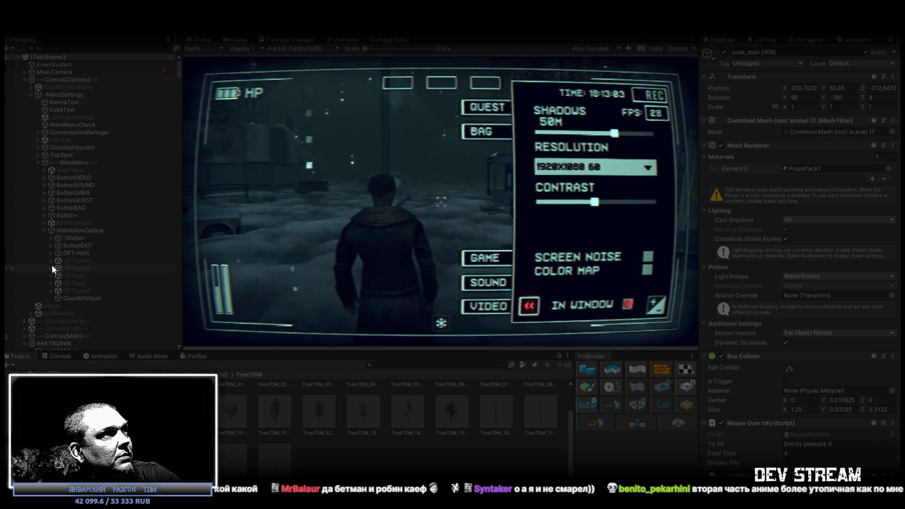
click(52, 252)
scroll(109, 266, down, 1)
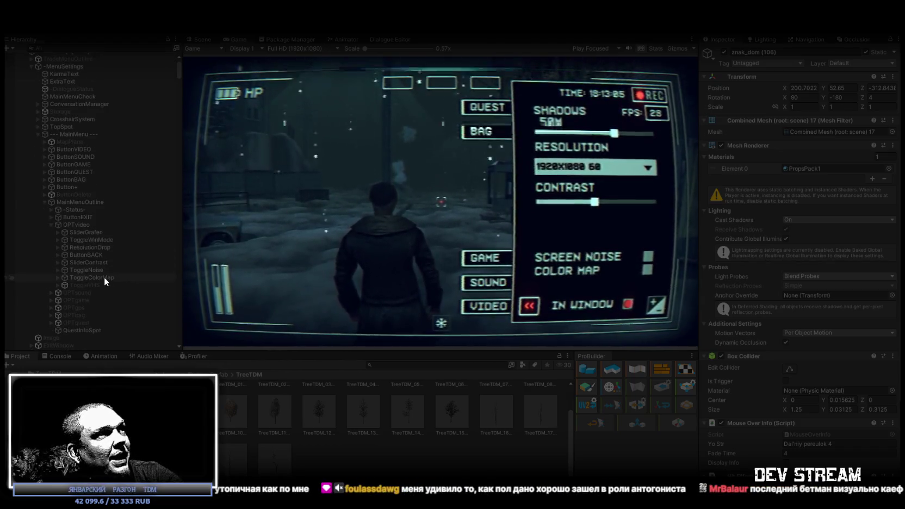
scroll(91, 284, down, 1)
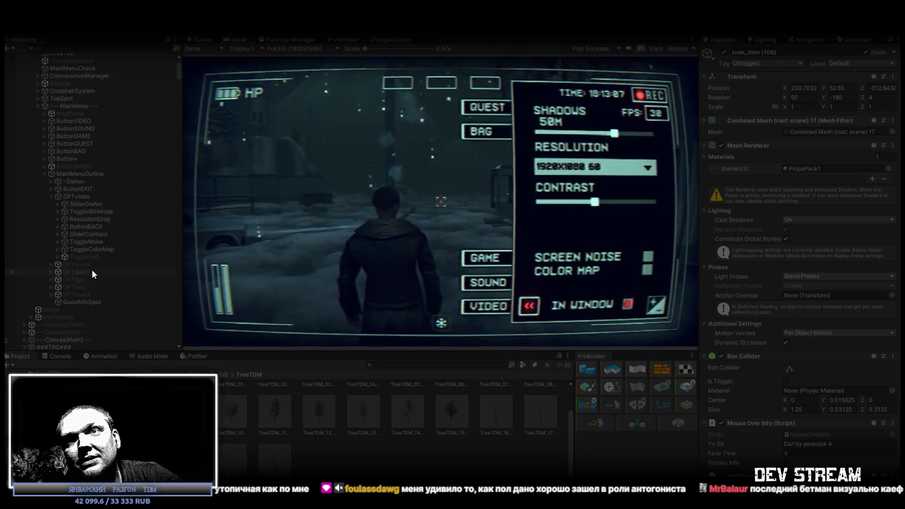
click(83, 256)
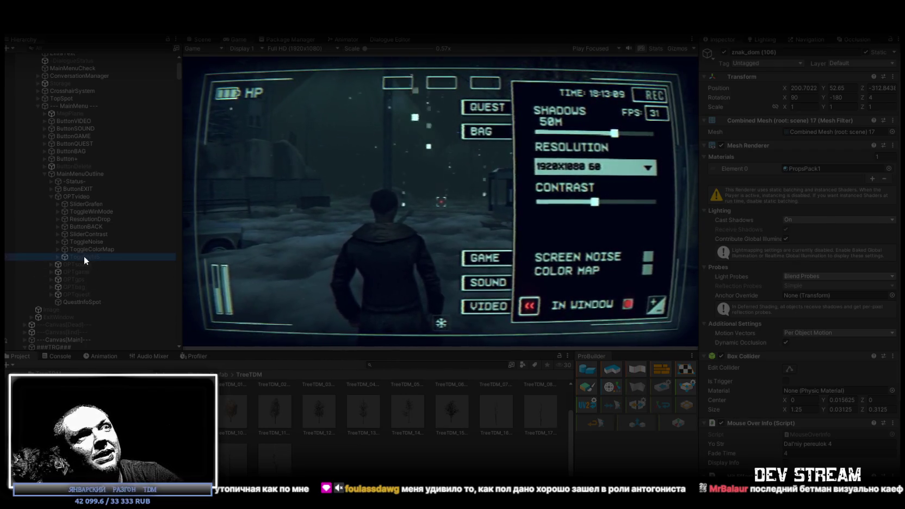
Switch VHS GLITCH off and back on, deactivate ToggleVHS, and check the Console for errors.
click(723, 52)
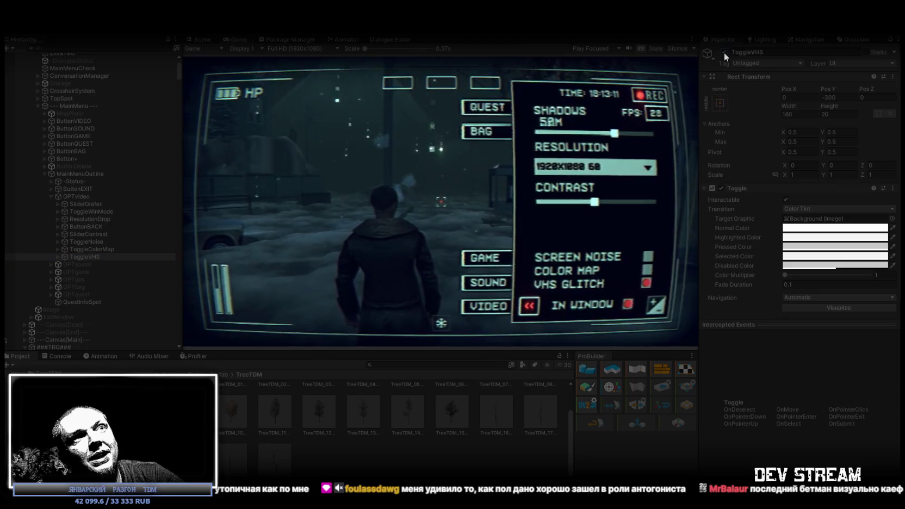
click(724, 52)
click(724, 52)
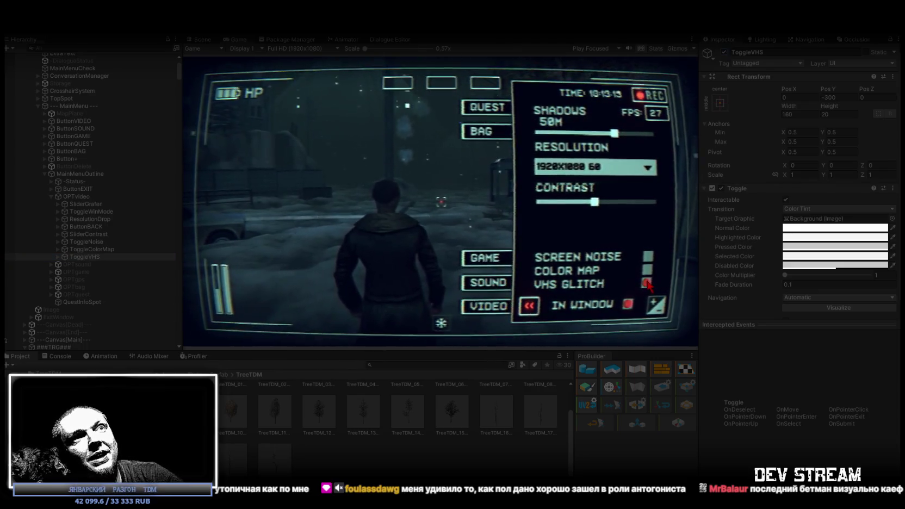
click(647, 284)
click(646, 283)
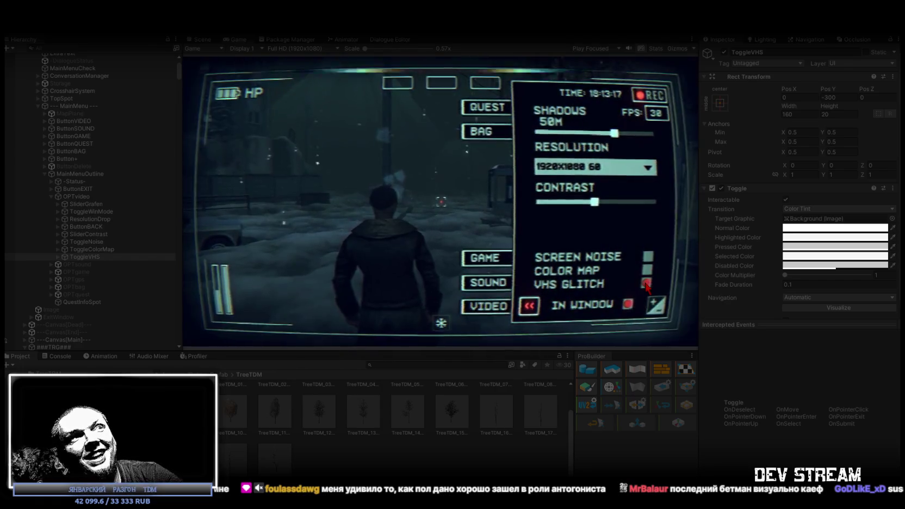
click(724, 52)
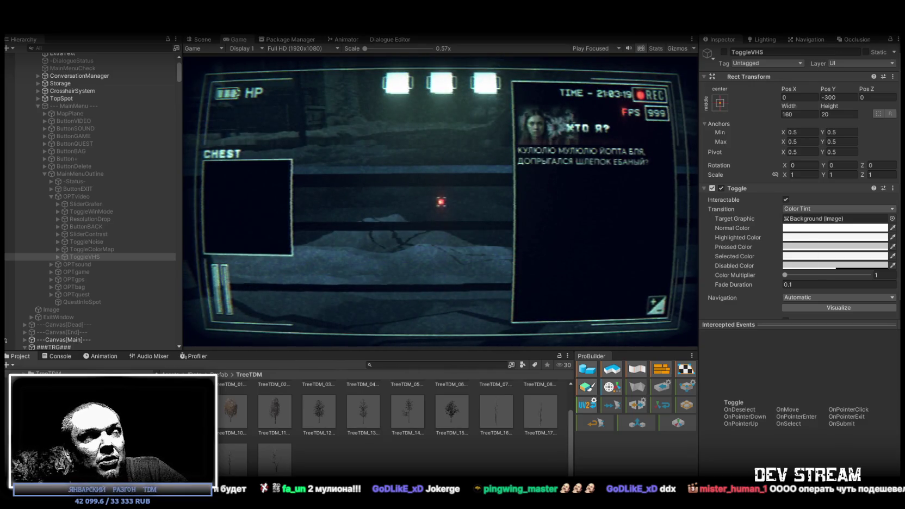
click(50, 356)
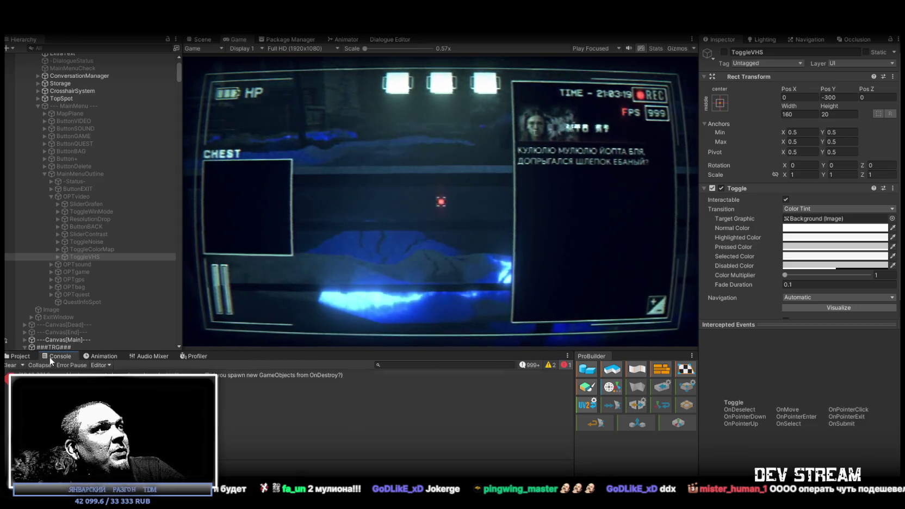
Swap the bottom panel from the Console back to the Project browser's TreeTDM prefabs.
click(20, 358)
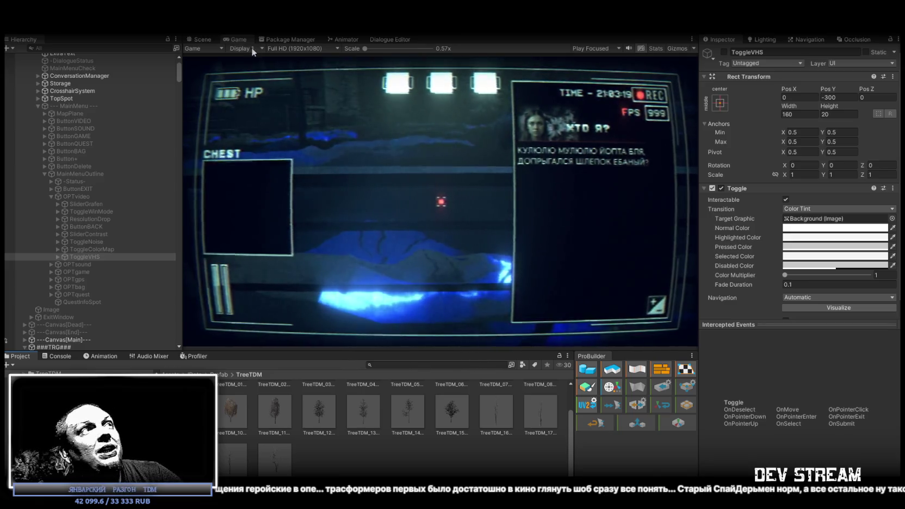
Restart Play mode with Ctrl+P and enlarge the Game view over the whole editor.
key(ctrl+p)
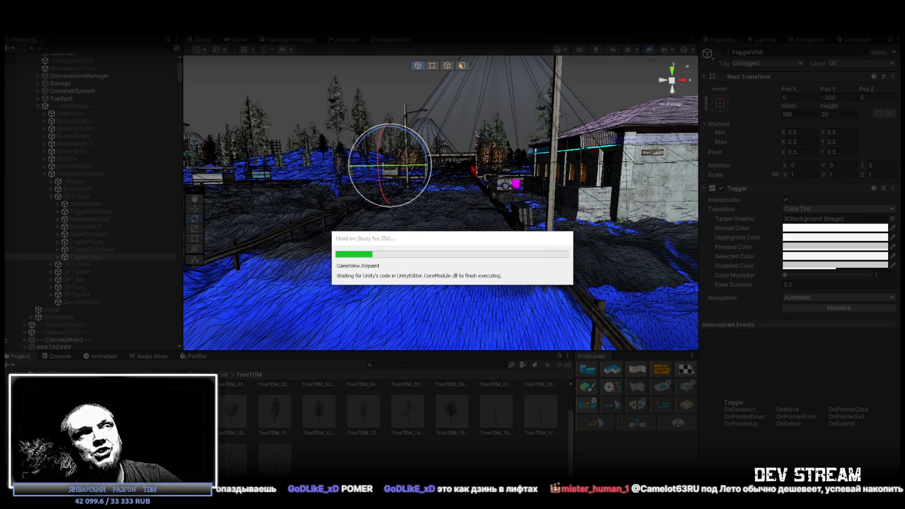
double_click(234, 39)
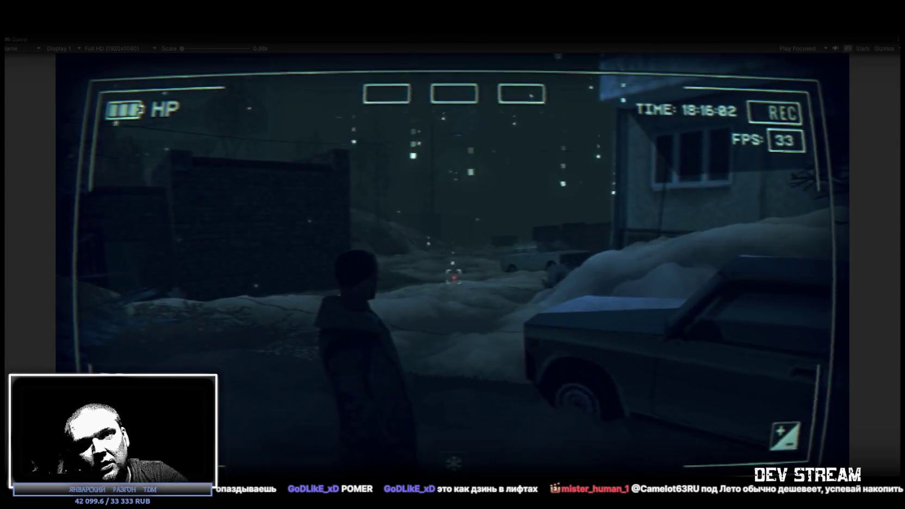
Walk the character forward past the parked car and bring up the in-game quest menu.
key(w)
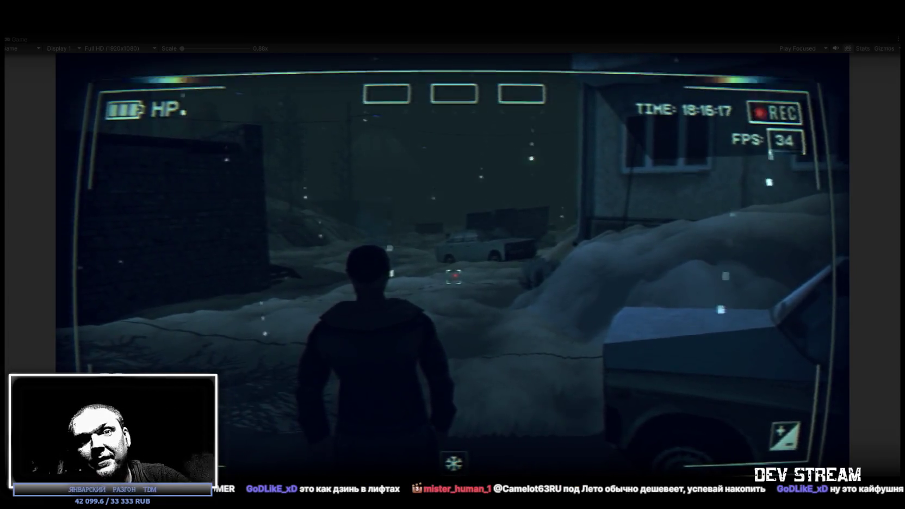
key(Tab)
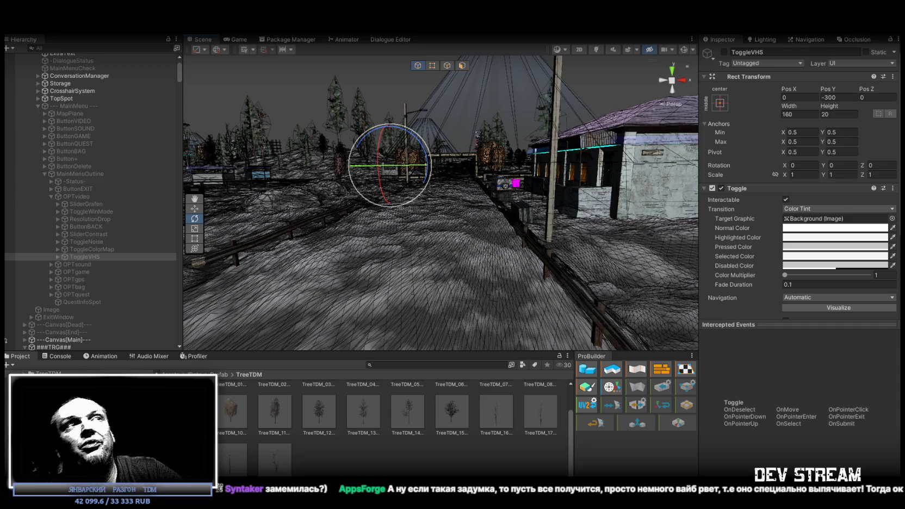
Collapse Canvas[Options], ###MAP### and ==SYSTEM==, then expand ###TRG### and select StartTRG.
scroll(23, 166, up, 5)
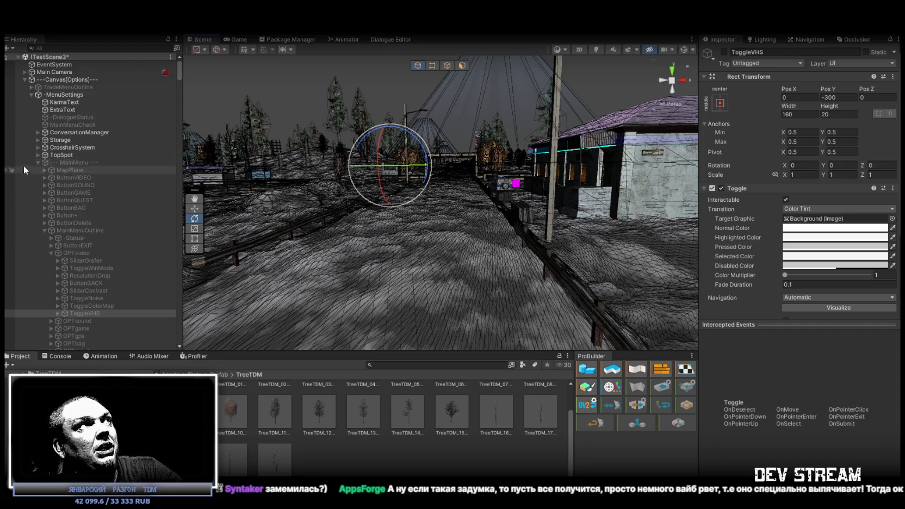
click(31, 94)
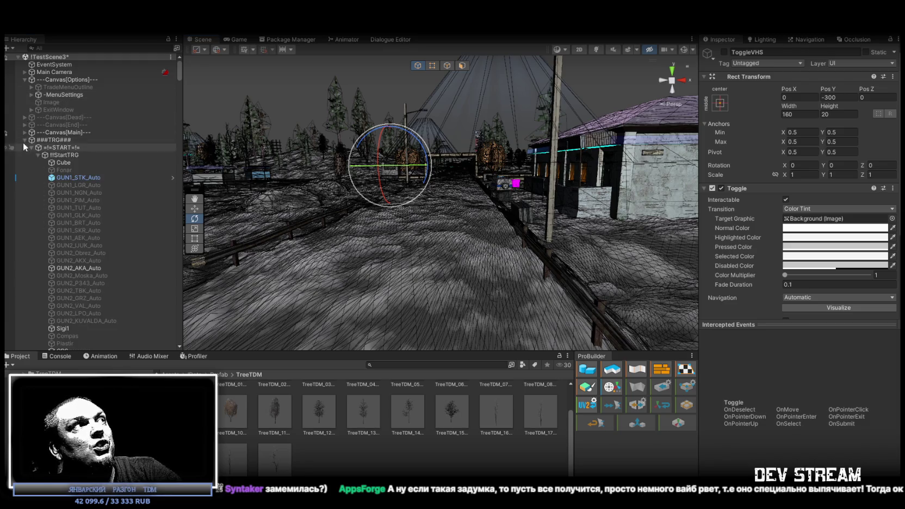
click(31, 95)
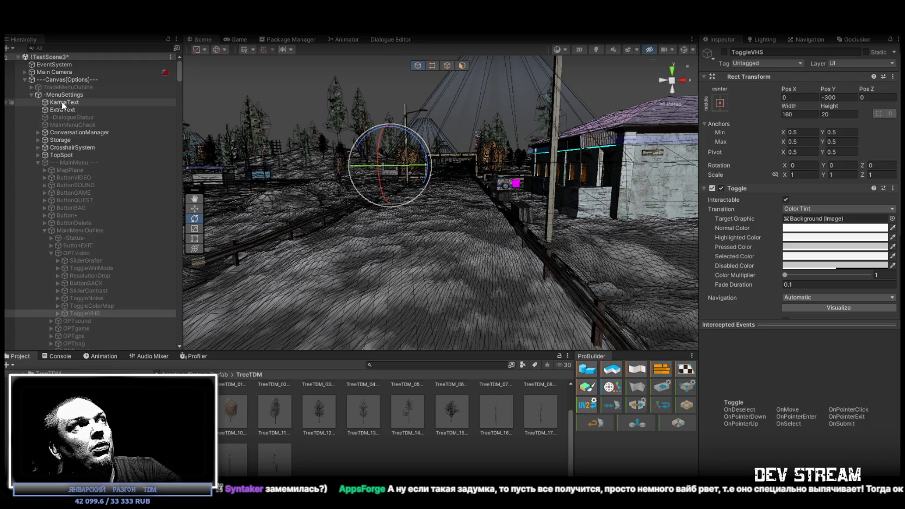
click(24, 79)
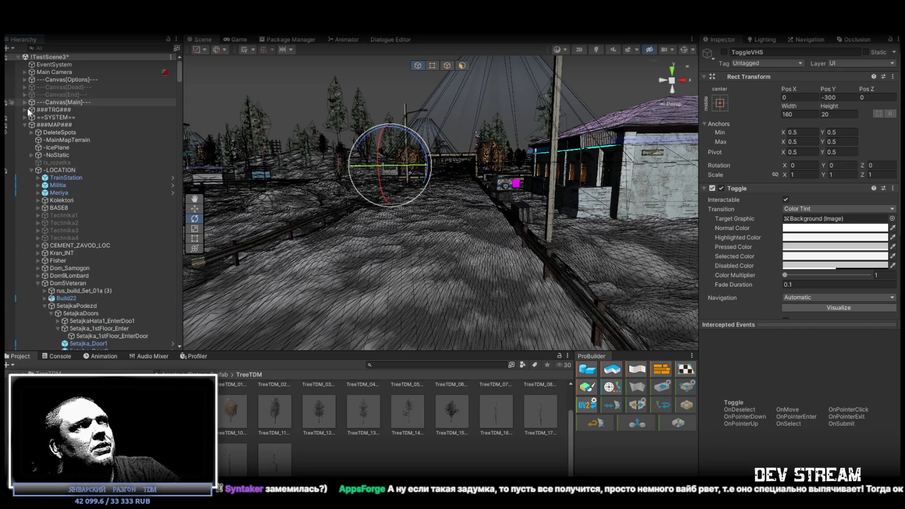
click(24, 125)
click(25, 117)
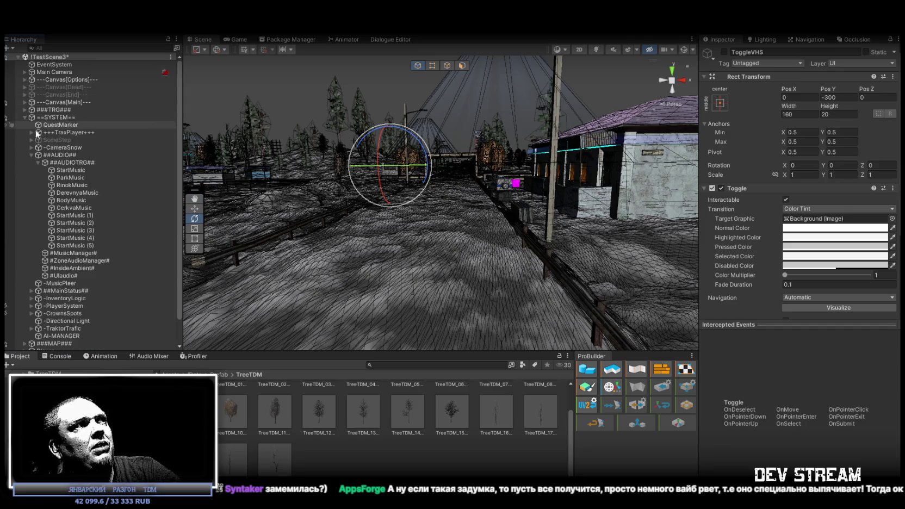
click(25, 118)
click(24, 109)
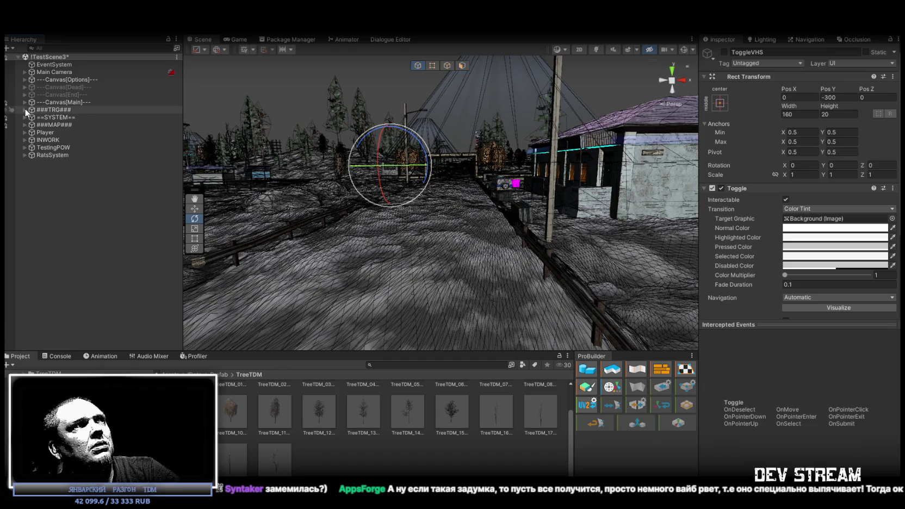
click(37, 125)
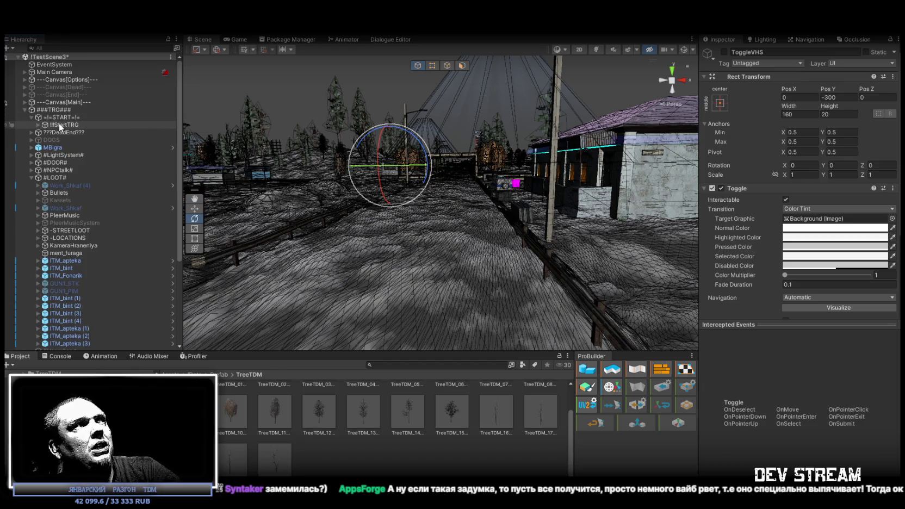
Scroll through StartTRG's On Trigger Enter/Exit events, then collapse =!=START=!= and select ###TRG###.
click(59, 123)
scroll(784, 397, down, 10)
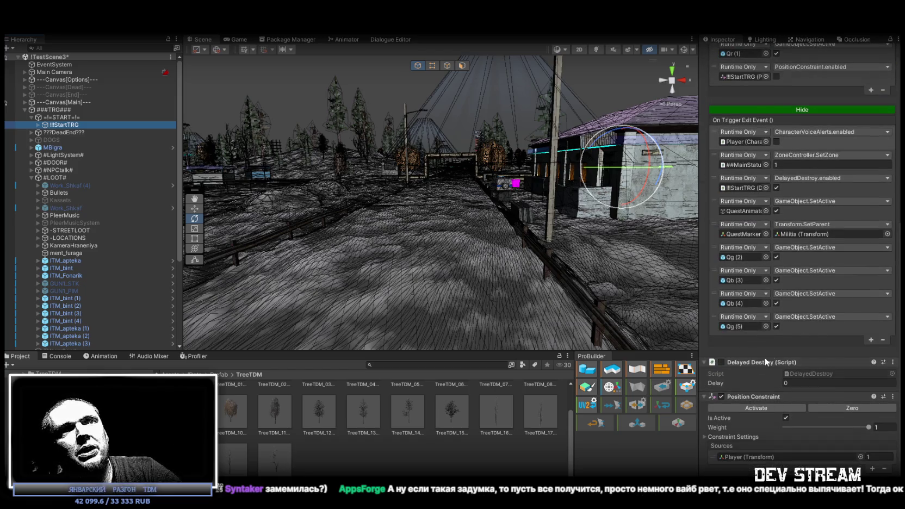
scroll(844, 358, up, 4)
scroll(845, 353, up, 5)
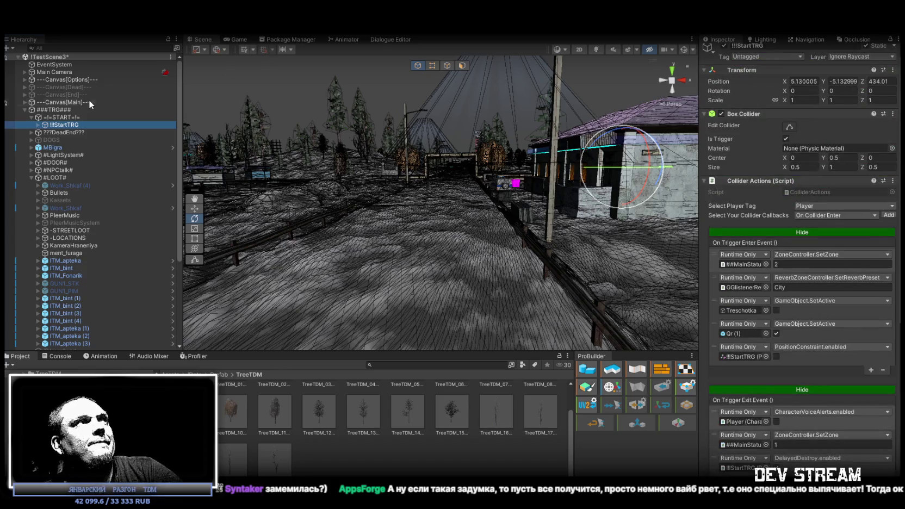
click(32, 119)
click(31, 116)
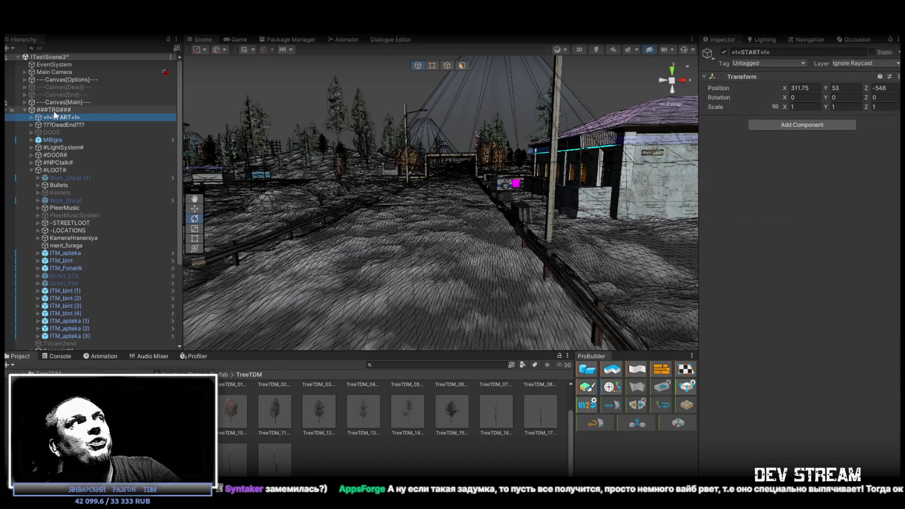
click(55, 110)
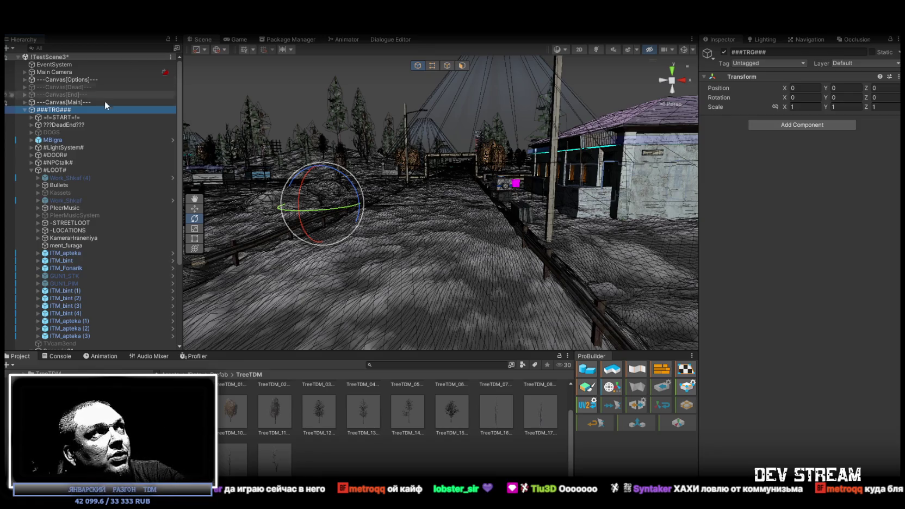
click(103, 48)
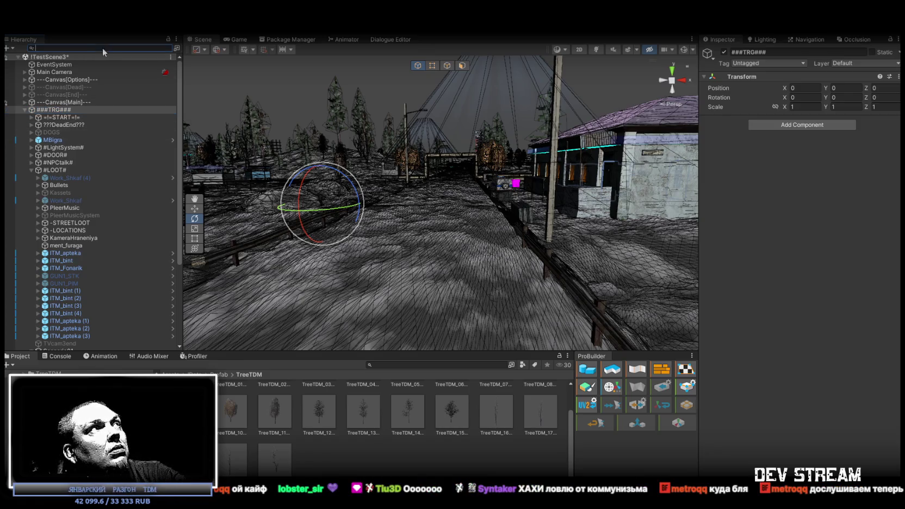
Search the Hierarchy for 'Qu' and clear it, then scroll to StartTRG's On Trigger Exit Event.
text(Qu)
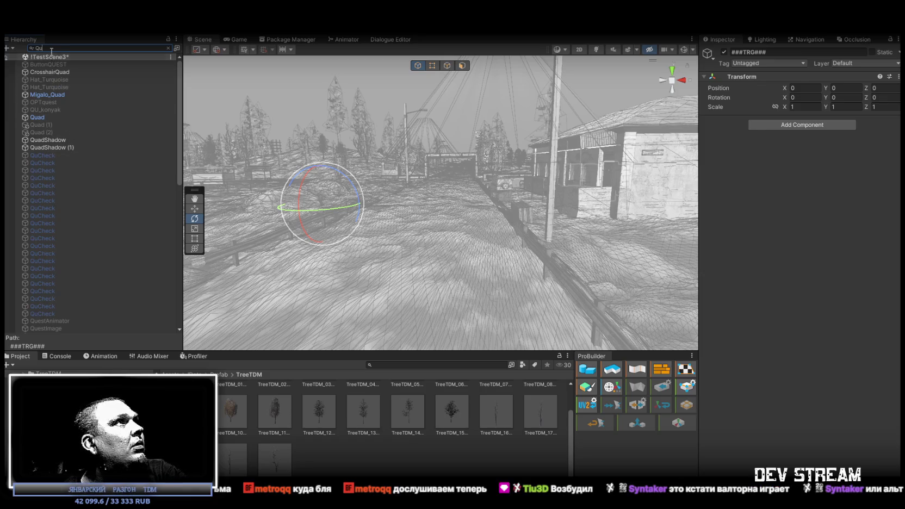
key(BackSpace)
key(BackSpace)
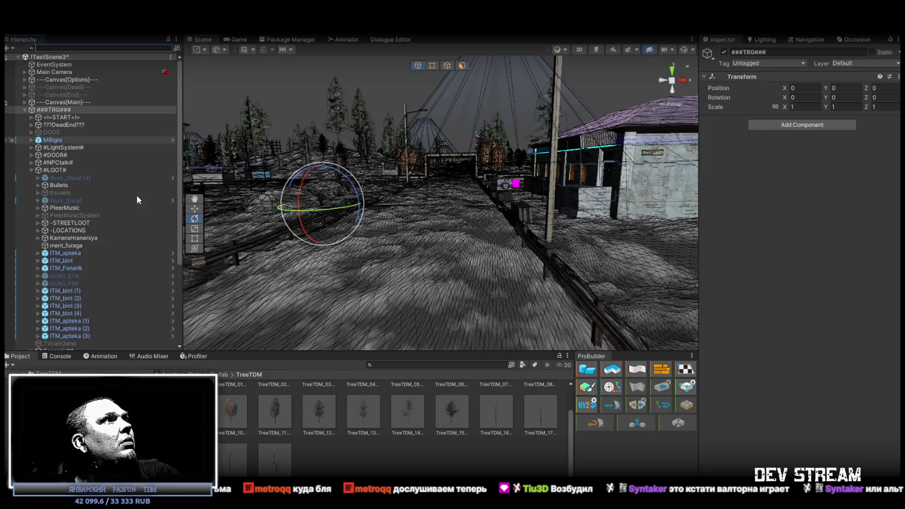
click(31, 169)
click(32, 169)
scroll(77, 208, down, 3)
scroll(76, 209, up, 3)
click(30, 117)
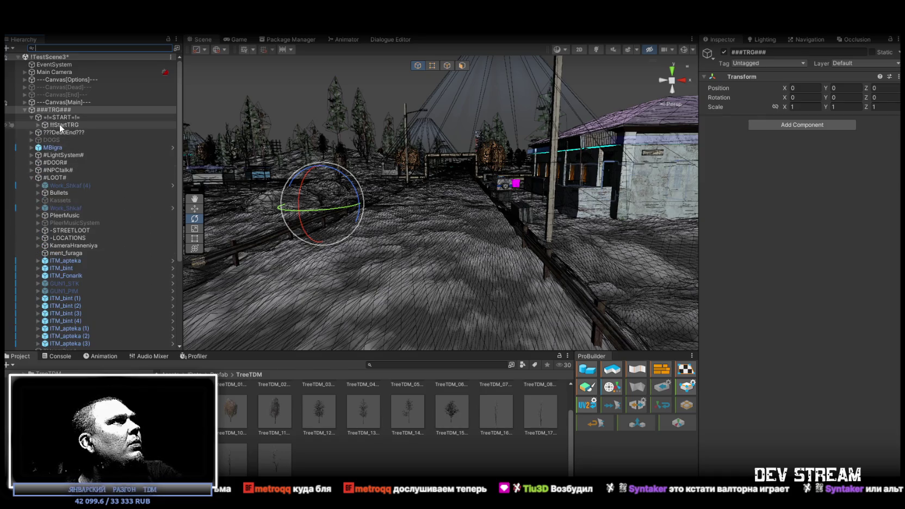
click(59, 124)
scroll(761, 298, down, 5)
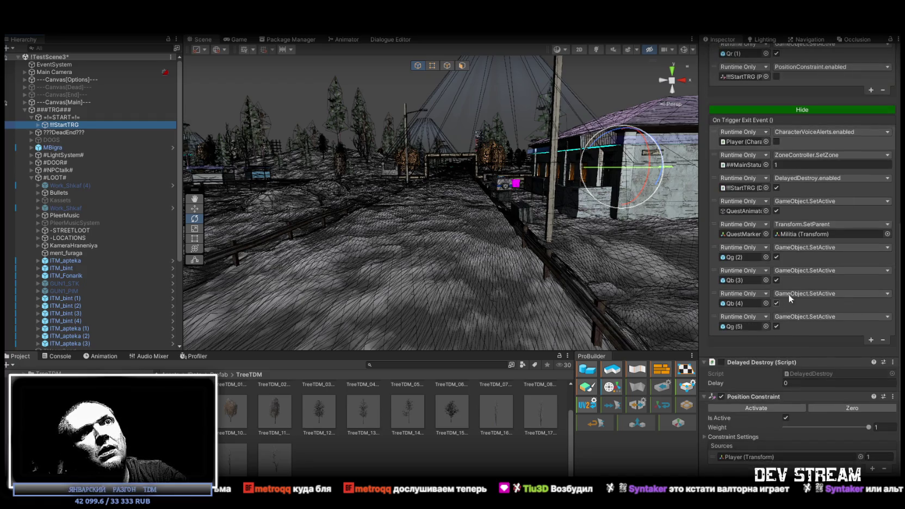
Follow QuestAnimator's Audio Source to its Quest clip and show its Vorbis, quality 100 import settings.
click(746, 210)
click(87, 185)
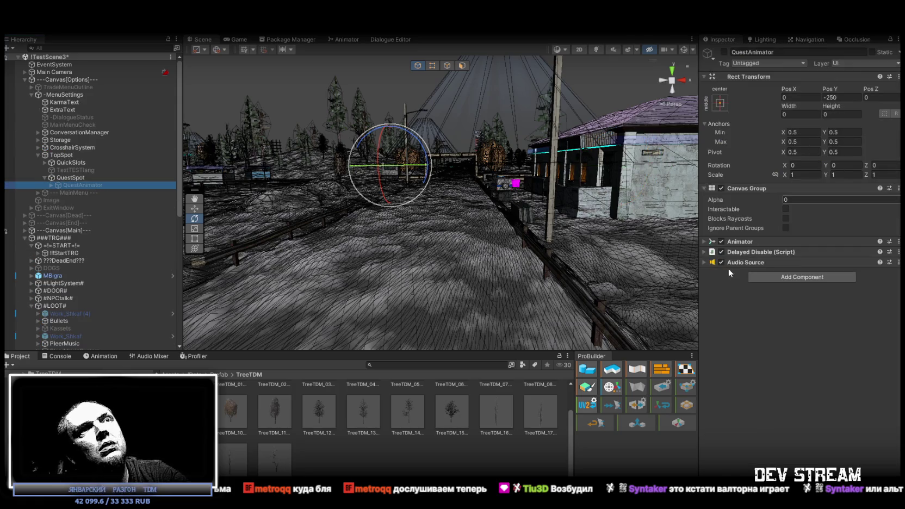
click(702, 262)
click(802, 272)
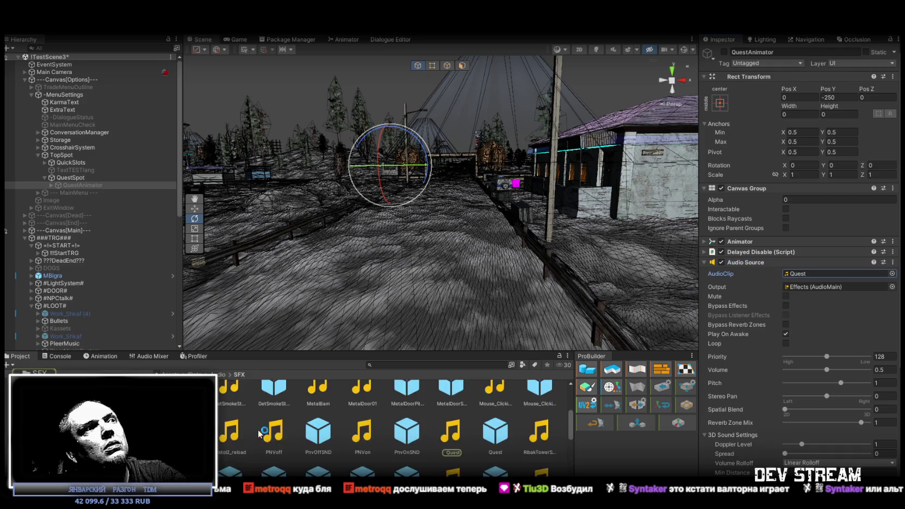
click(453, 430)
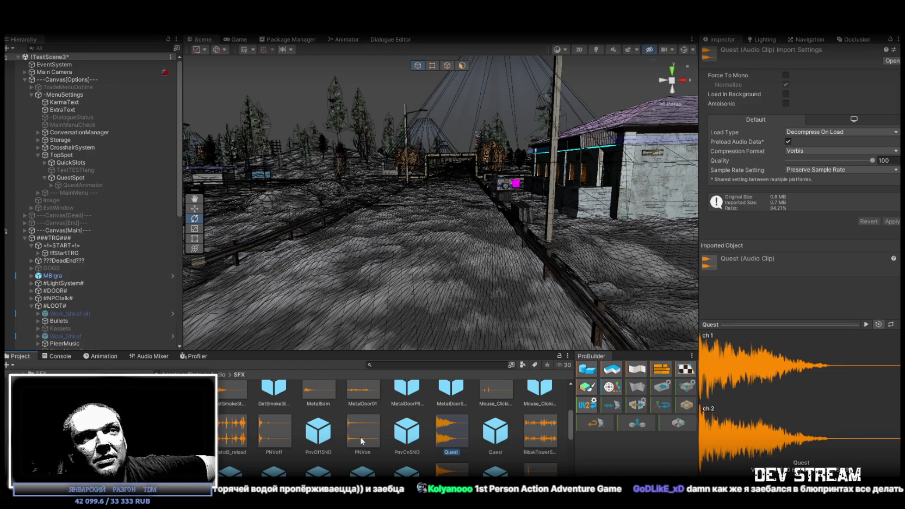
Preview the Quest sound, then list the glukobit_BP clips in the Audio/Music folder.
click(865, 326)
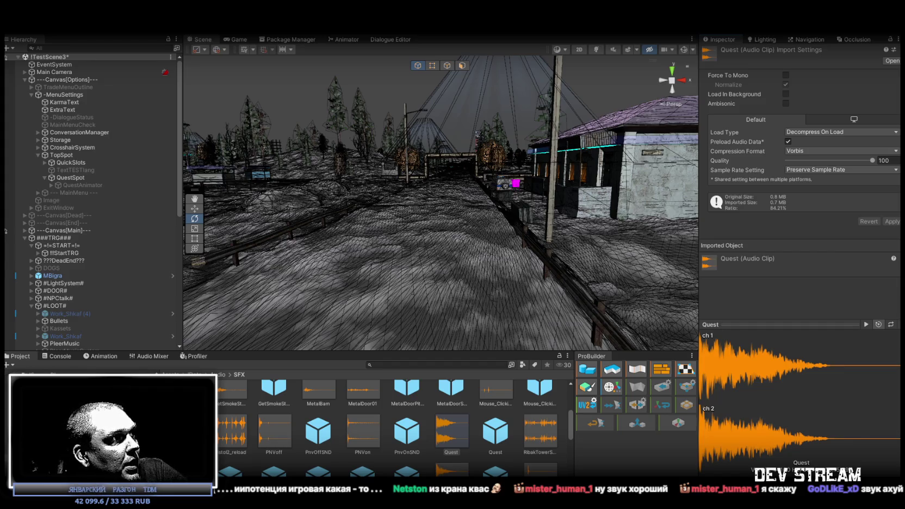
click(55, 435)
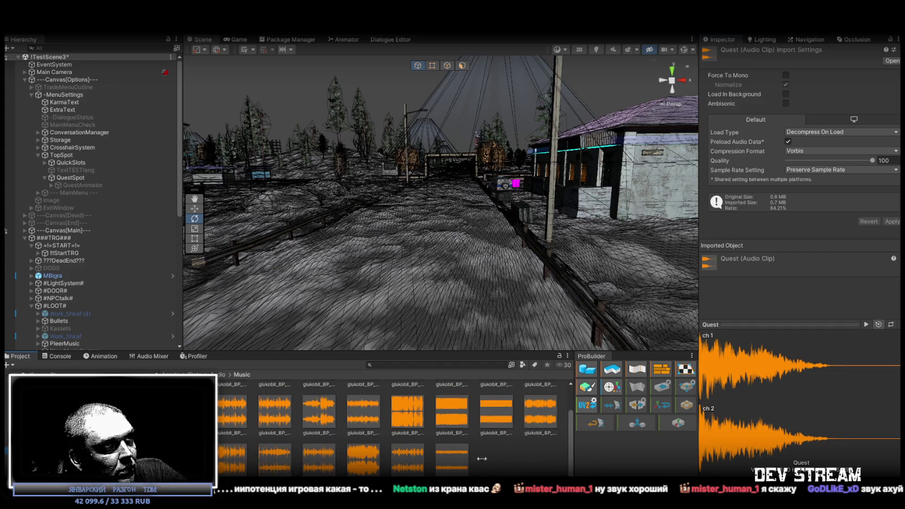
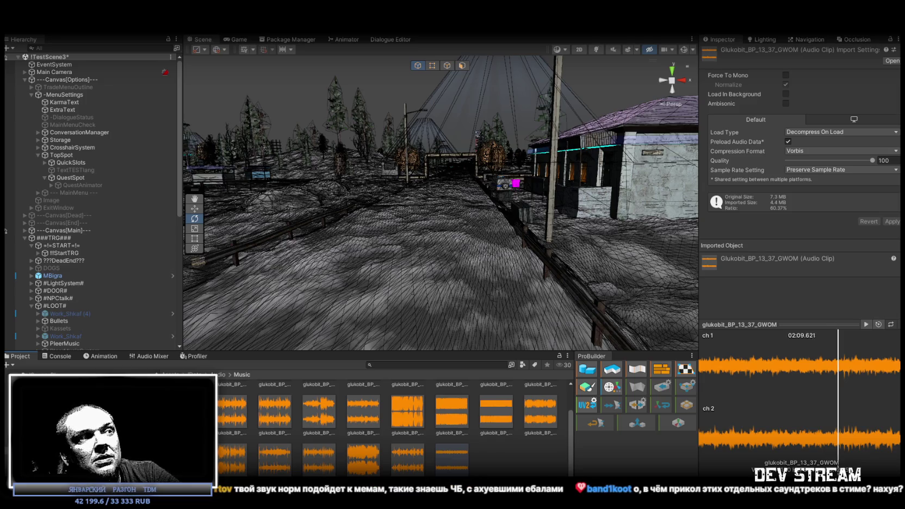
Open the Foz game's TSSFOZmusic.zip link from the Twitch channel panels, then close the preview.
key(alt+Tab)
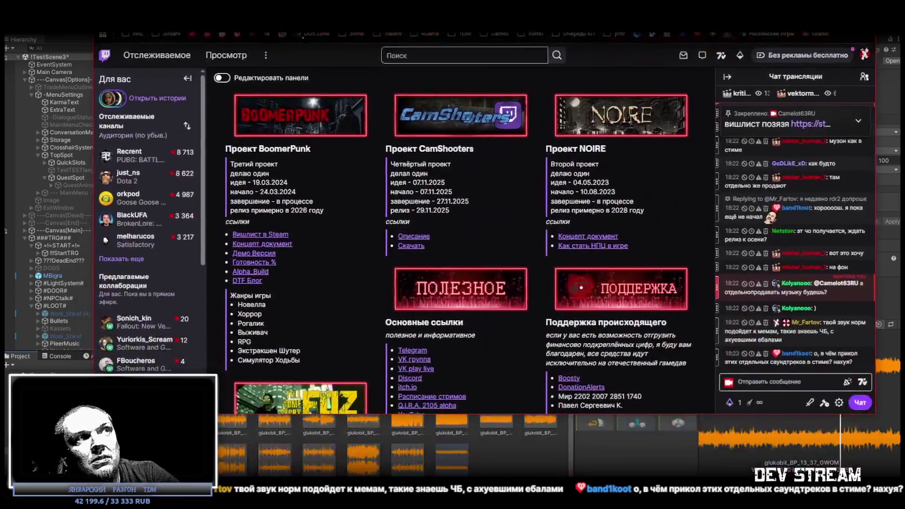
scroll(350, 296, up, 1)
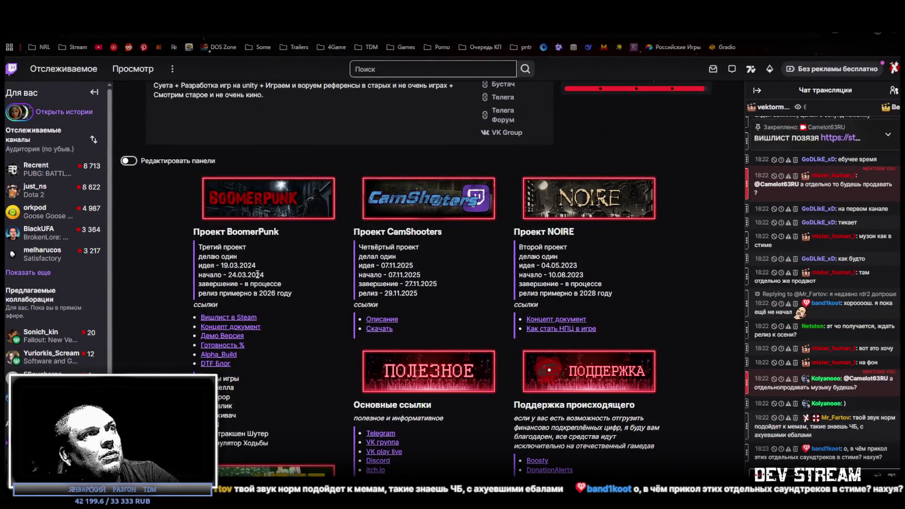
scroll(446, 303, down, 6)
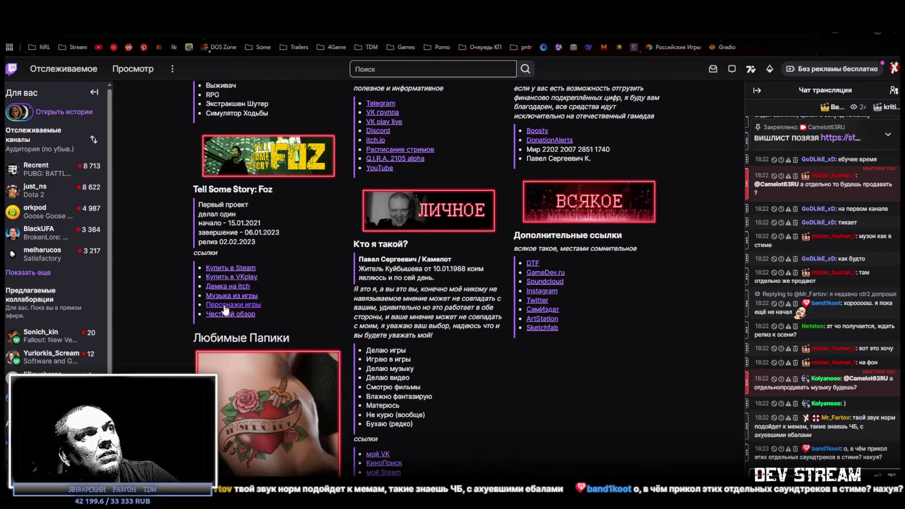
click(233, 295)
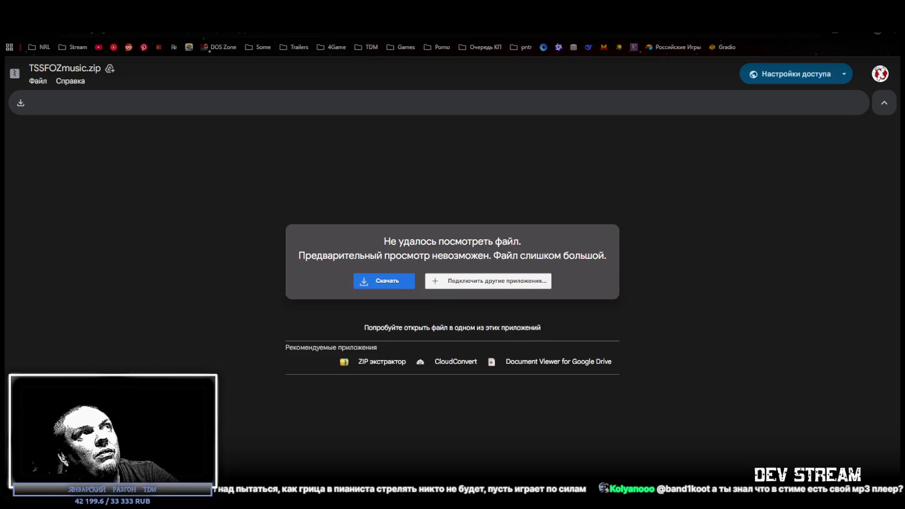
key(ctrl+w)
Return to the Unity editor with the Music clips showing.
key(alt+Tab)
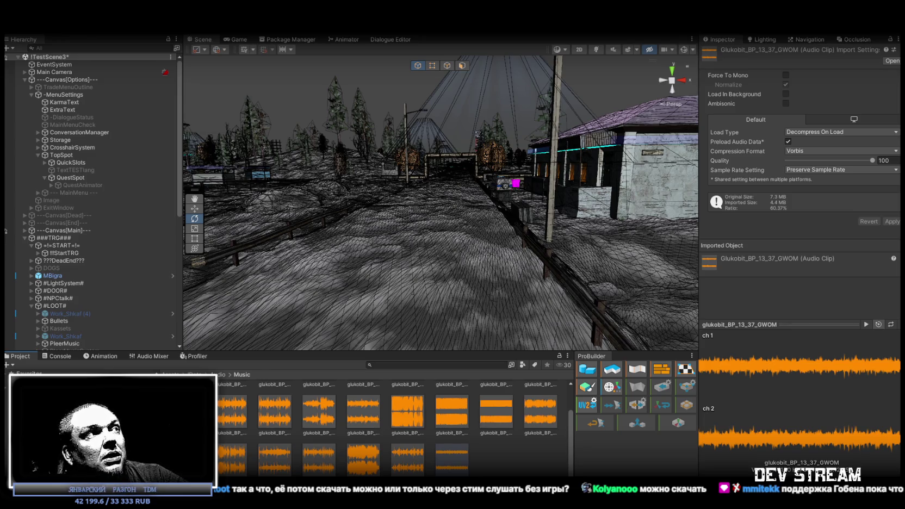
Go from !Data up to Assets and into the Bird Flock folder, turning the scene view.
click(196, 374)
click(165, 374)
double_click(319, 381)
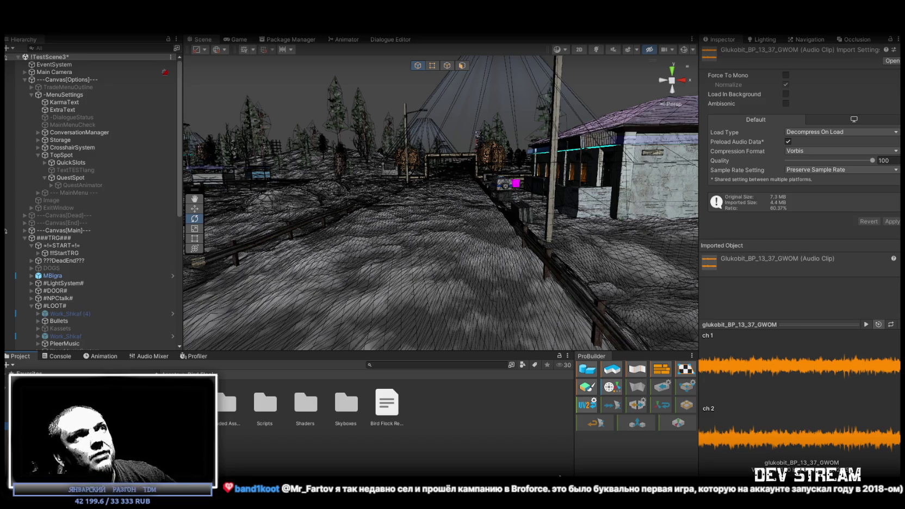
mouse_move(413, 180)
mouse_down()
mouse_move(462, 180)
mouse_move(455, 200)
mouse_up()
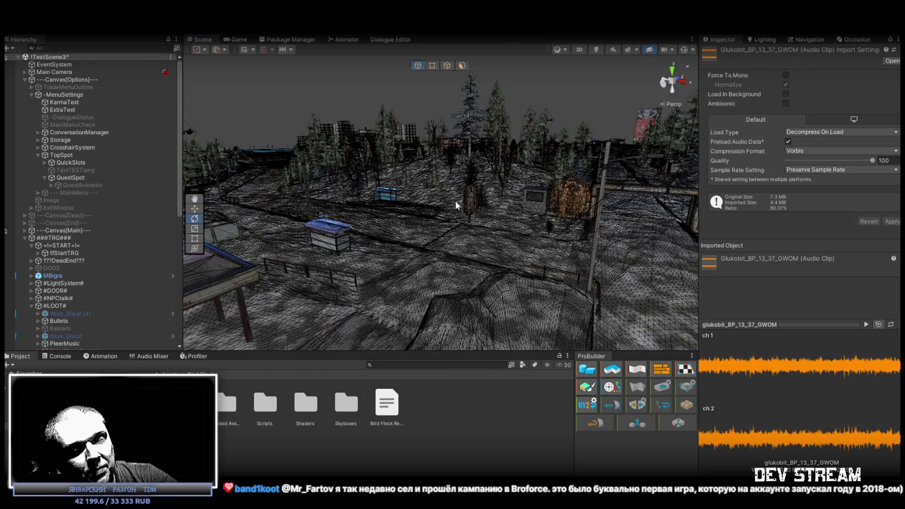
Bring the scene camera down to ground level, then open the Steam wishlist.
mouse_move(455, 201)
mouse_down()
mouse_move(323, 185)
mouse_move(380, 219)
mouse_move(680, 223)
mouse_move(478, 194)
mouse_move(473, 173)
mouse_up()
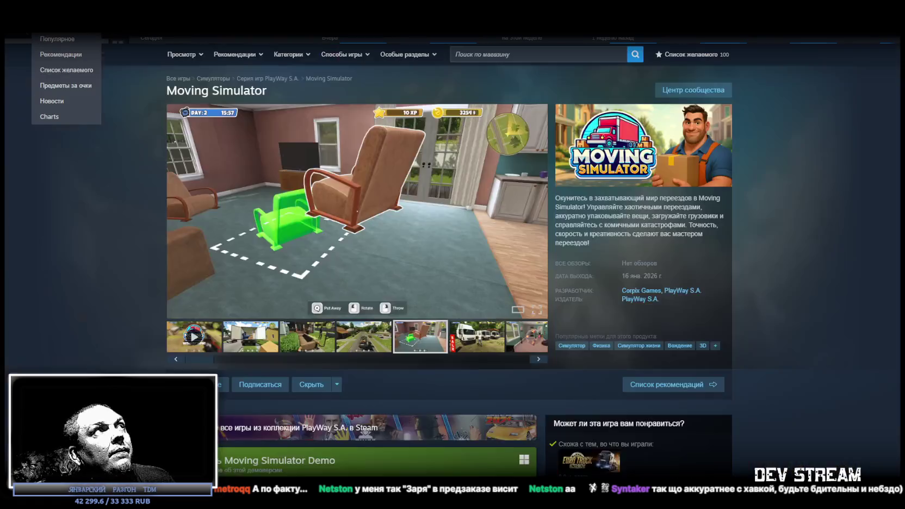
click(697, 55)
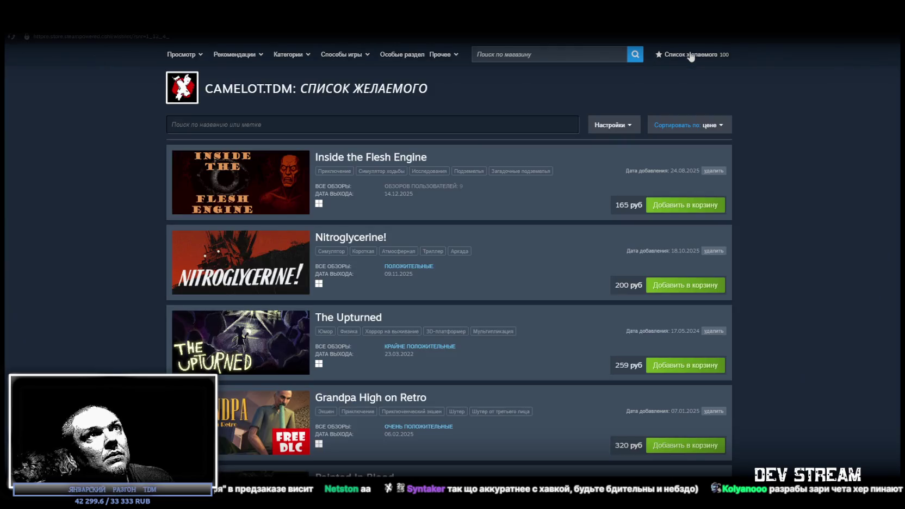
Scroll the wishlist past REANIMAL and Tainted Grail, then open REANIMAL's store page.
scroll(435, 183, down, 3)
scroll(435, 182, down, 20)
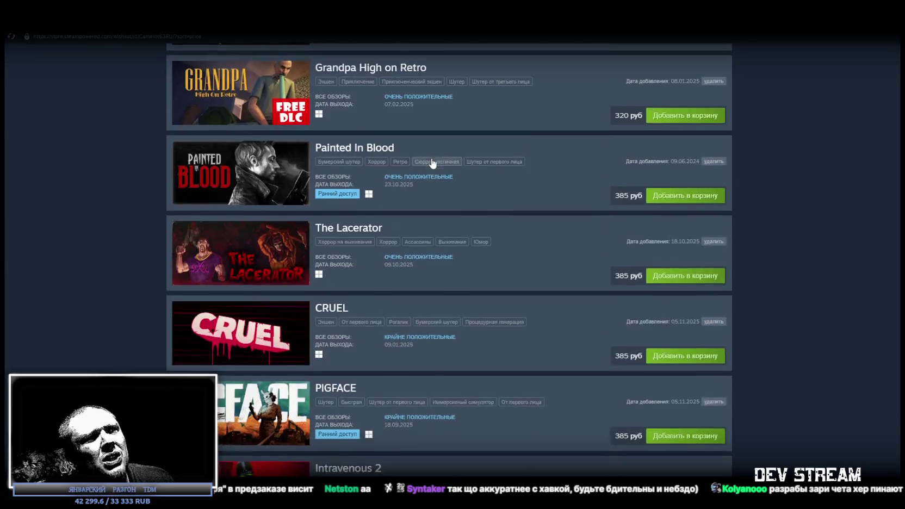
scroll(425, 175, down, 10)
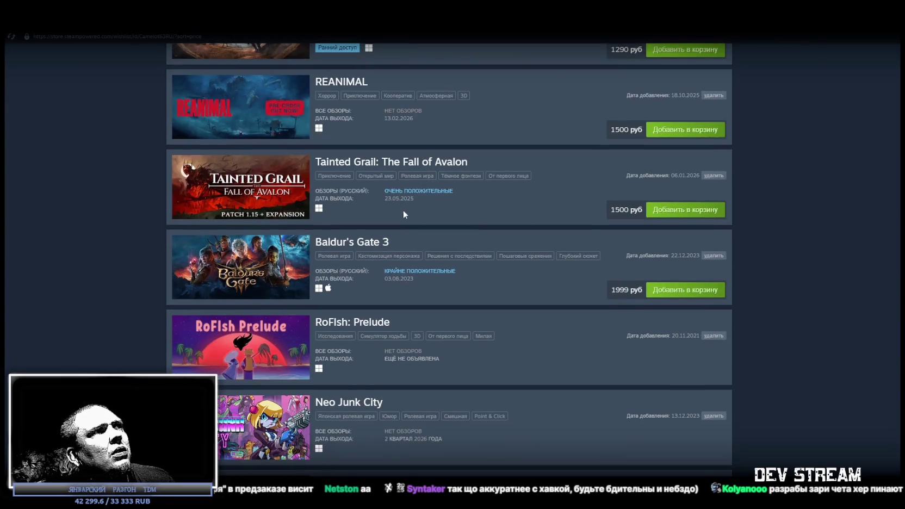
scroll(403, 210, down, 1)
scroll(404, 235, up, 3)
scroll(404, 237, up, 2)
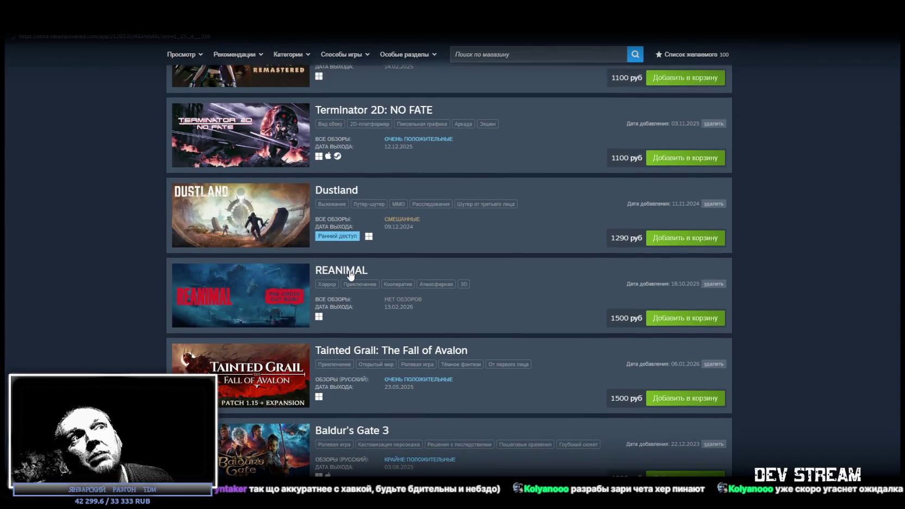
click(367, 274)
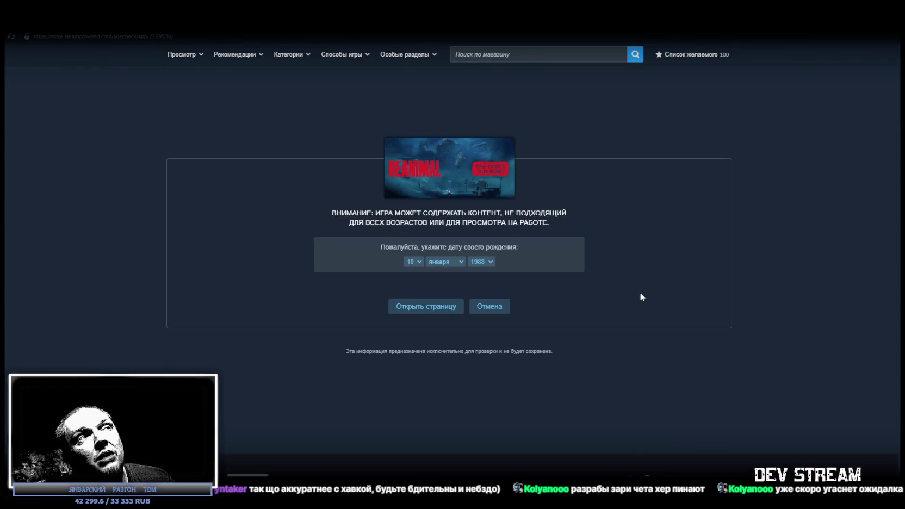
Pass the age check and browse REANIMAL's store page, highlighting its release date.
click(426, 307)
scroll(435, 254, down, 3)
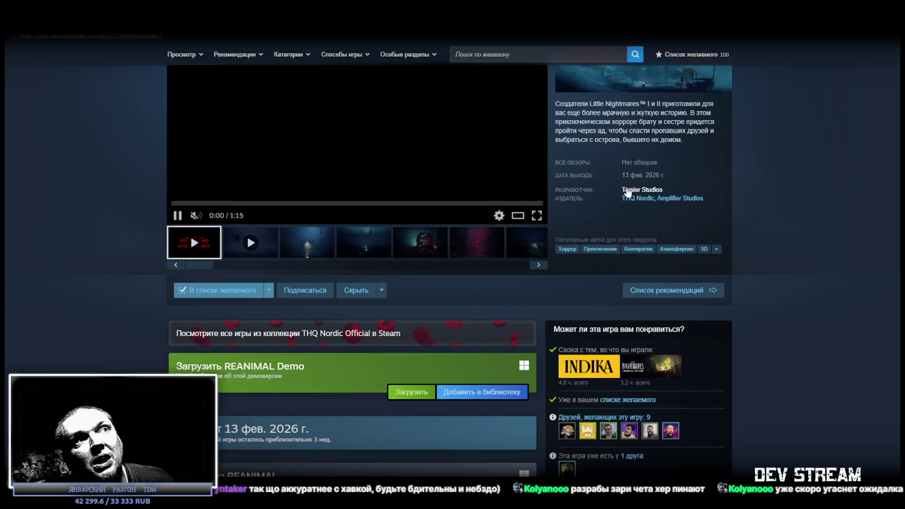
scroll(574, 185, up, 1)
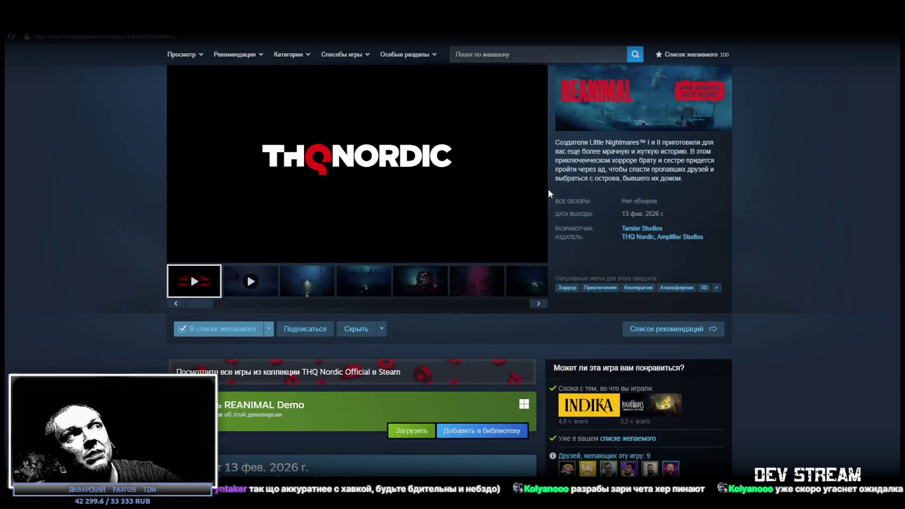
scroll(502, 194, down, 5)
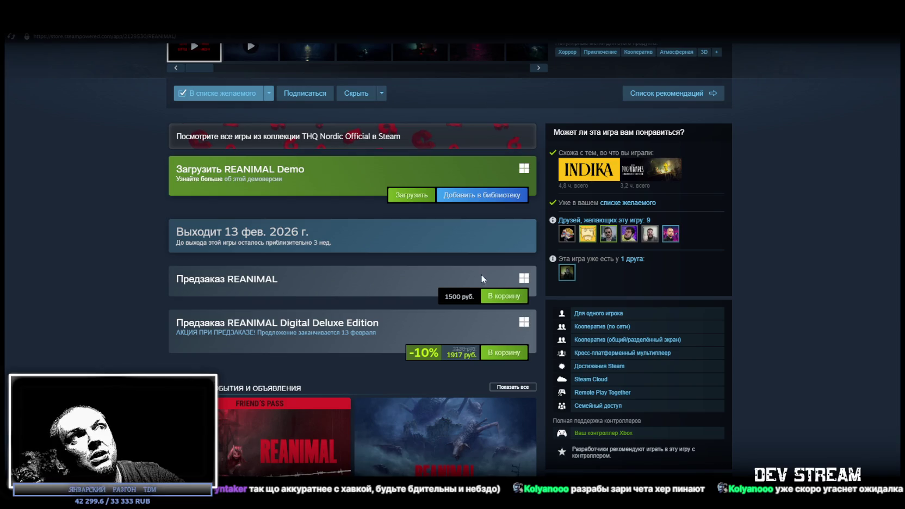
scroll(348, 274, up, 5)
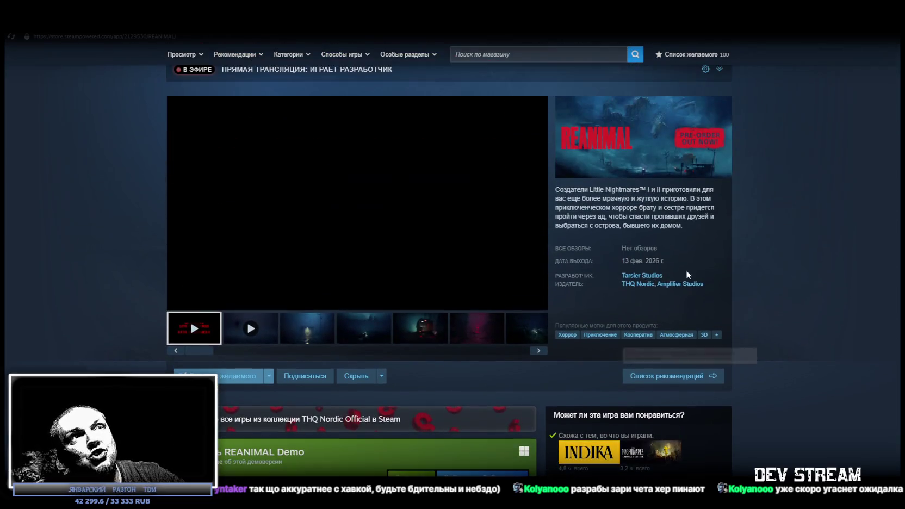
drag(673, 261, 631, 259)
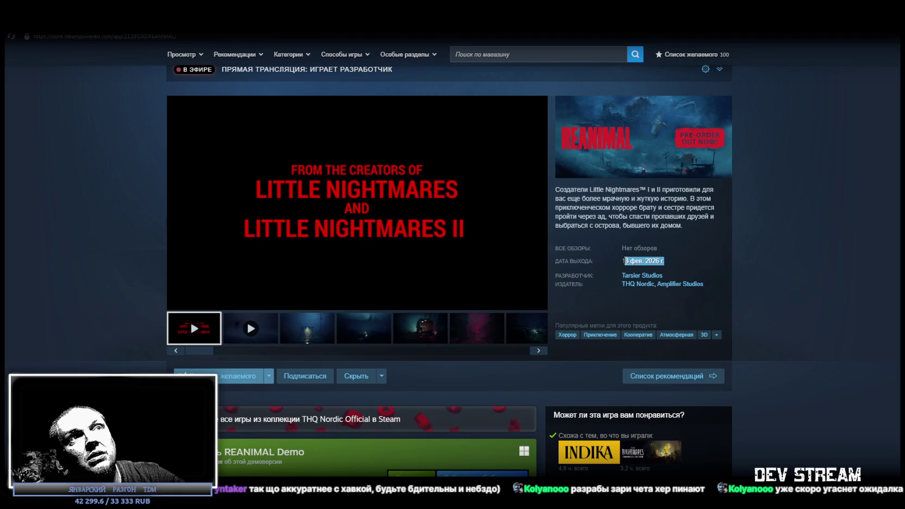
click(631, 260)
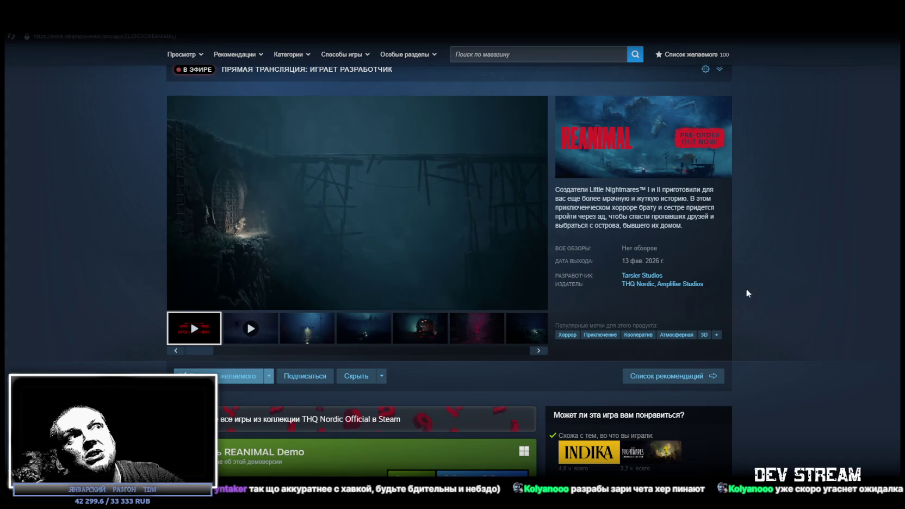
Highlight the publisher THQ Nordic, then go back to the wishlist.
scroll(451, 380, down, 4)
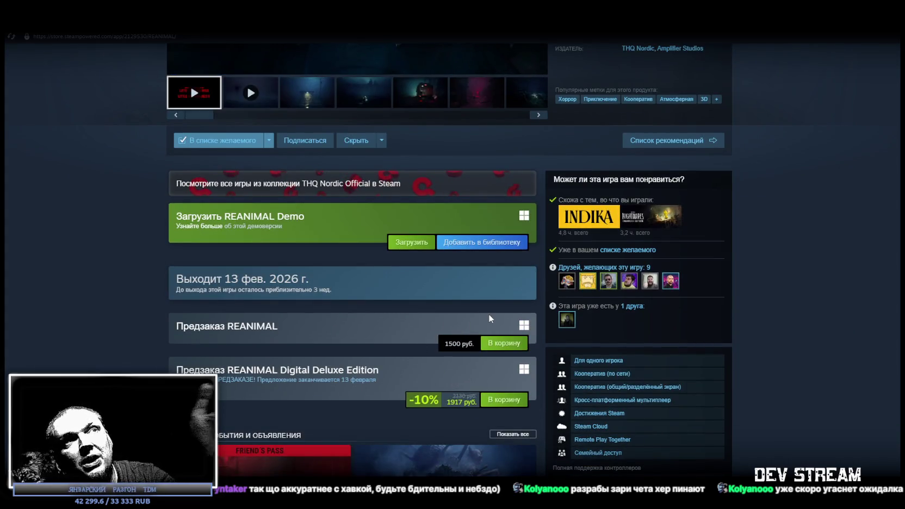
scroll(492, 317, up, 5)
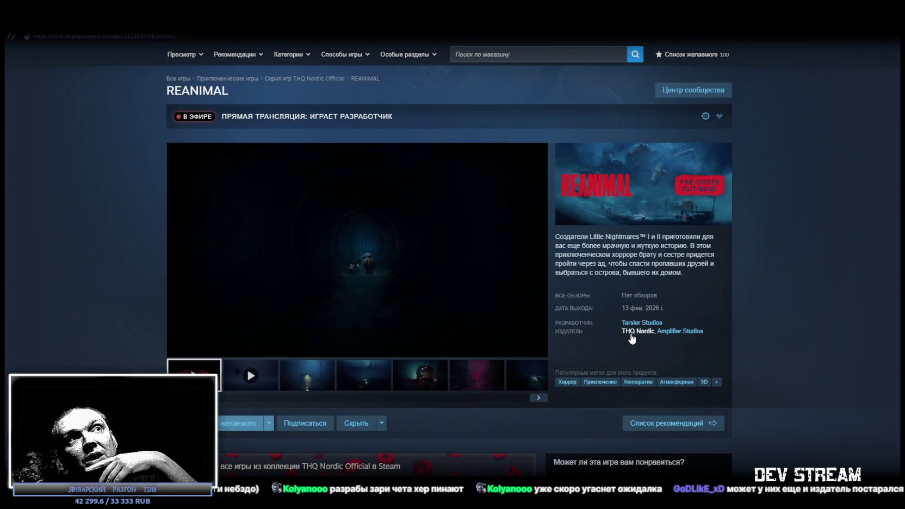
drag(612, 329, 655, 331)
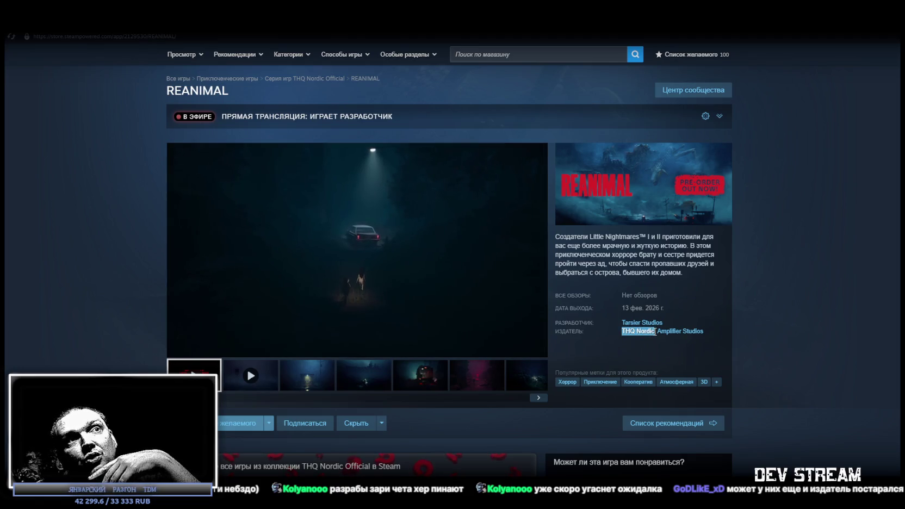
click(715, 332)
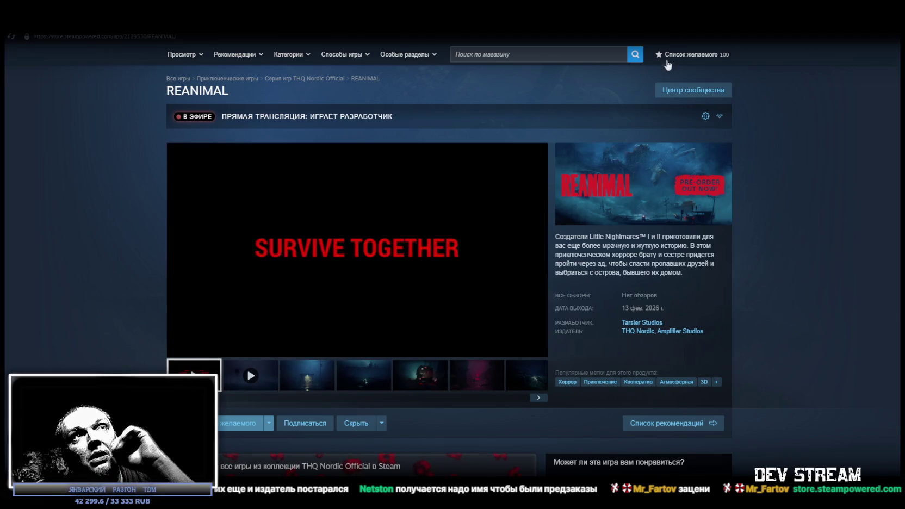
click(685, 55)
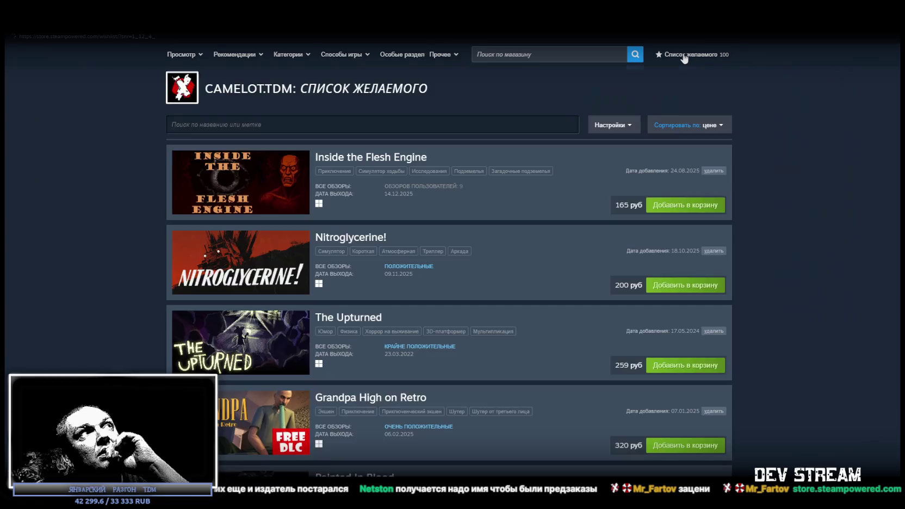
Search the wishlist for 'rep', view the REPLACED store page and trailer, then return.
click(404, 124)
text(куз)
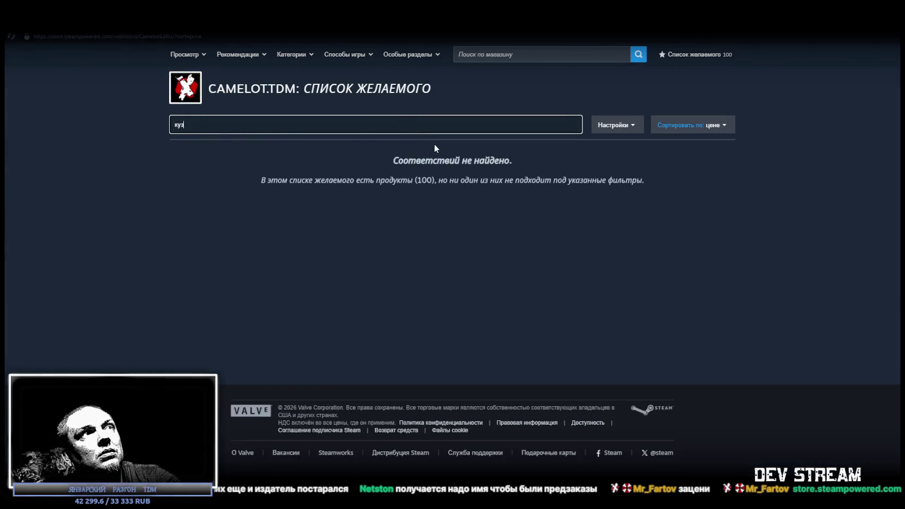
drag(274, 125, 152, 124)
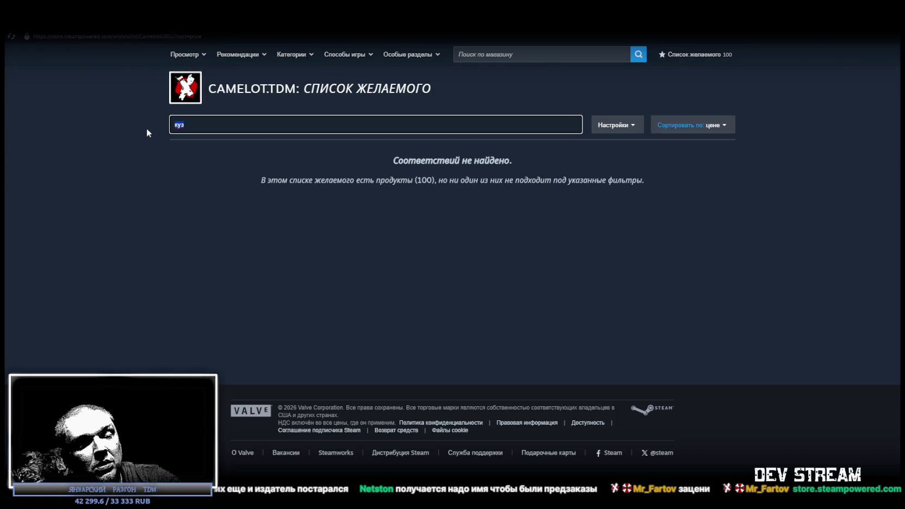
text(re)
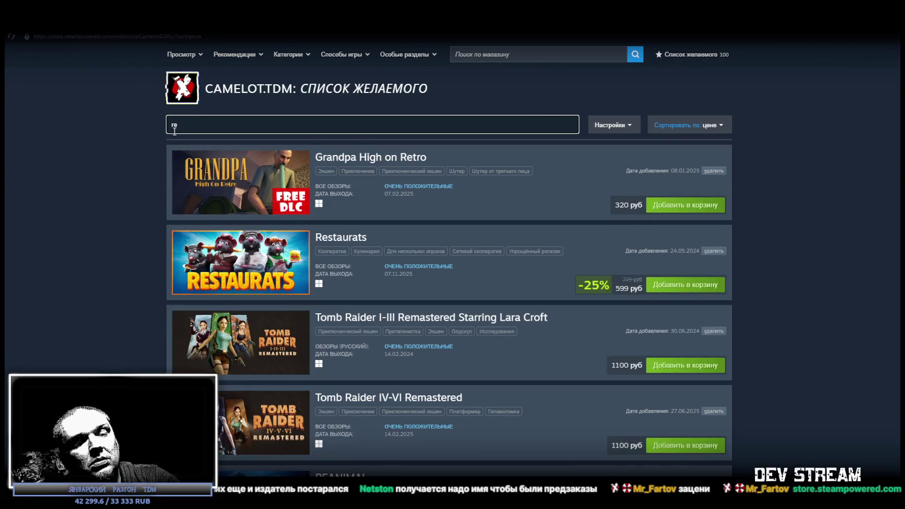
text(p)
click(344, 160)
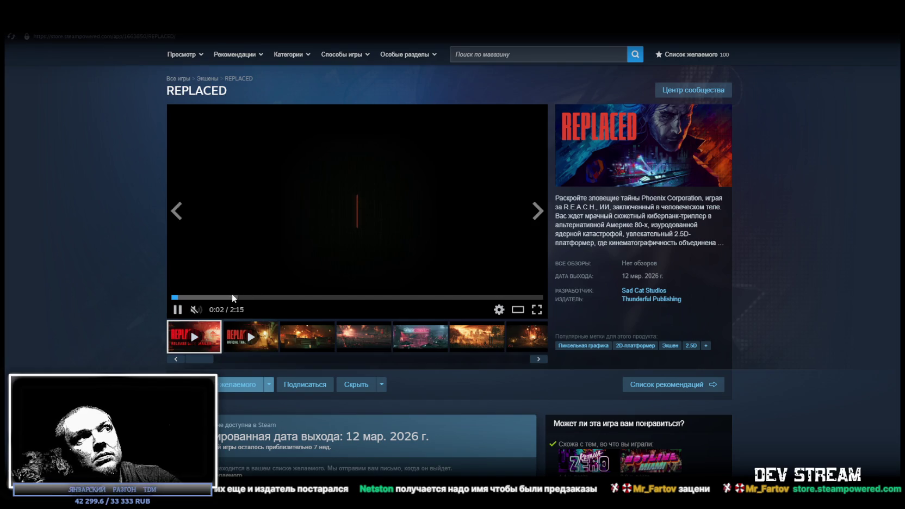
click(232, 297)
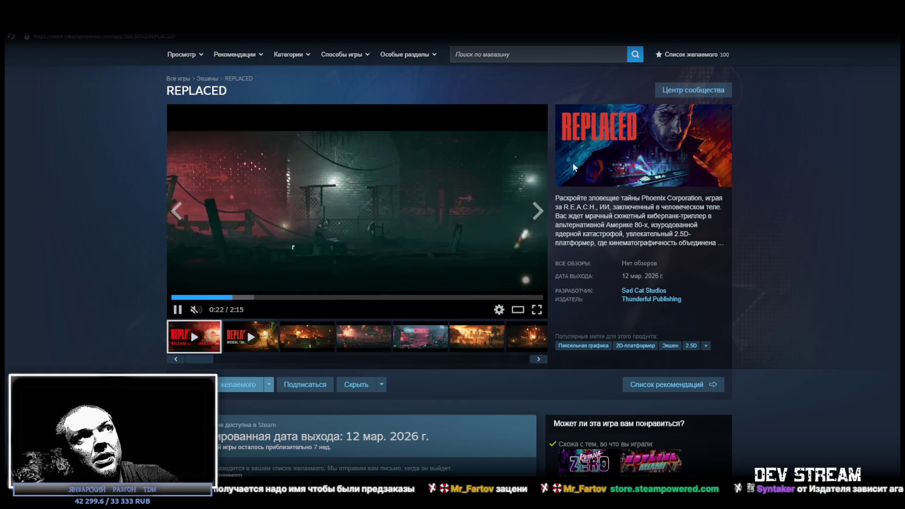
click(697, 55)
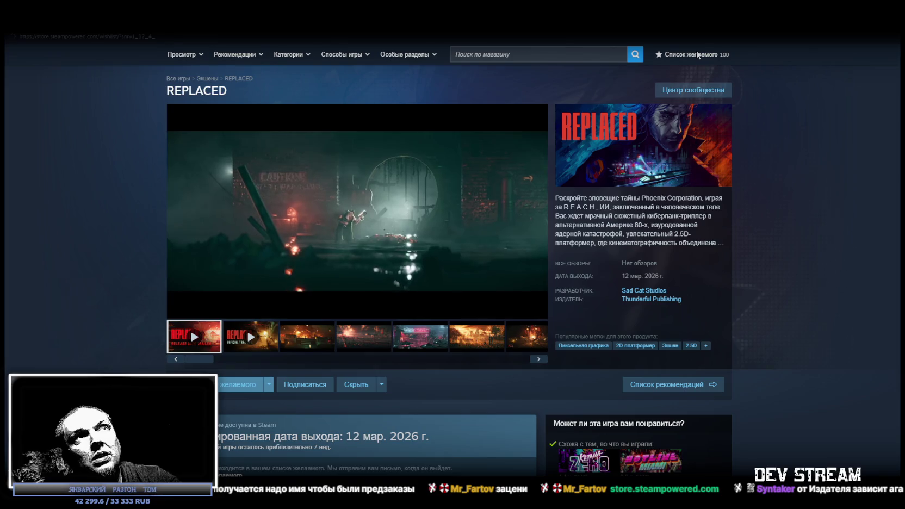
Check REPLACED's added date under the 'rep' filter, clear the filter, and go to Library Home.
click(341, 125)
text(rep)
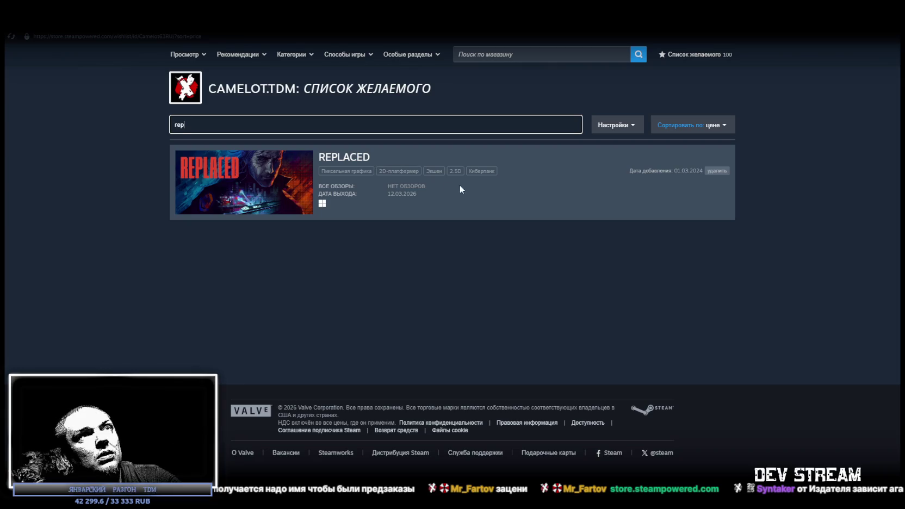
drag(674, 171, 693, 172)
click(694, 172)
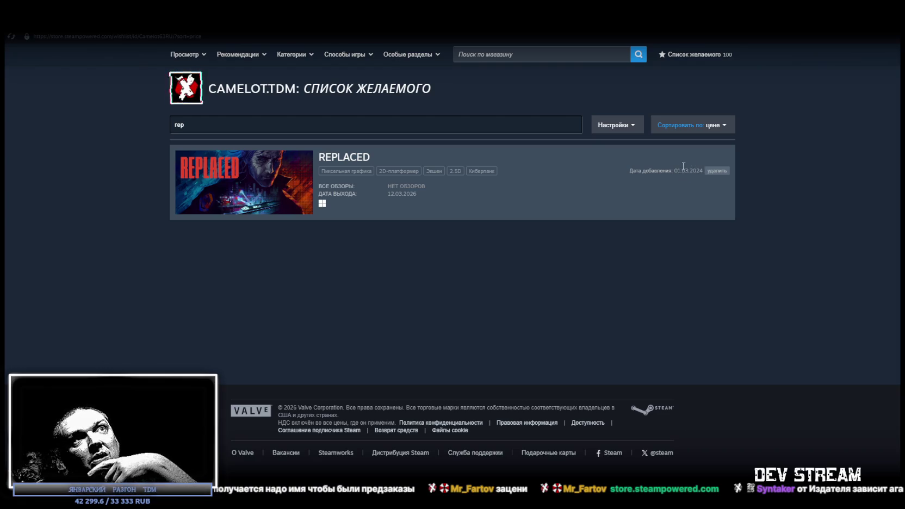
click(214, 126)
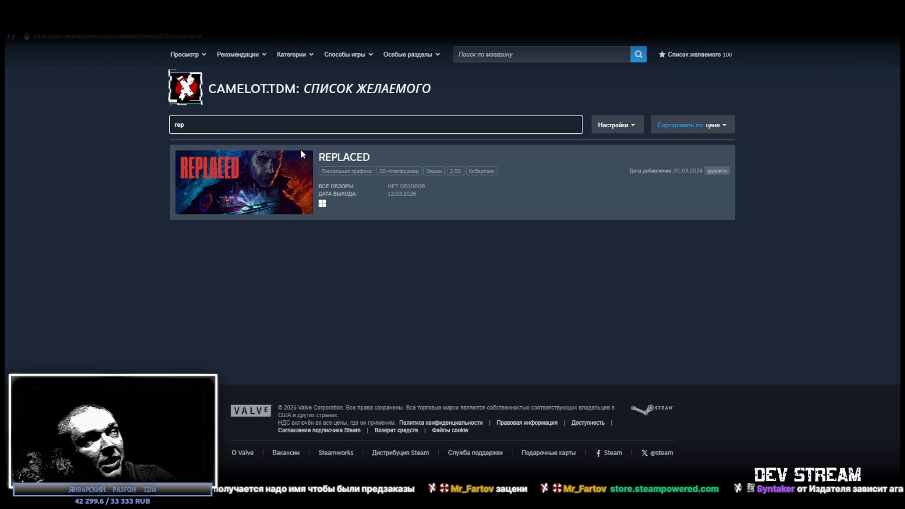
key(BackSpace)
key(BackSpace)
key(BackSpace)
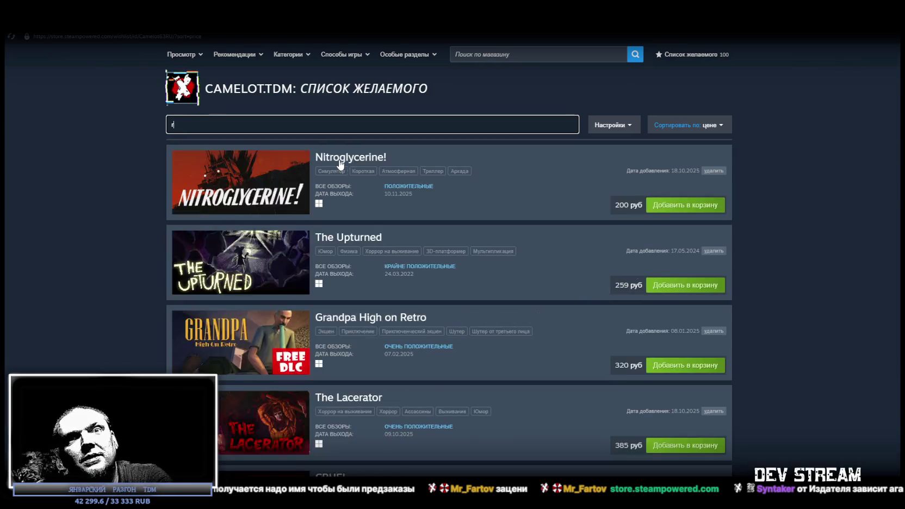
click(115, 38)
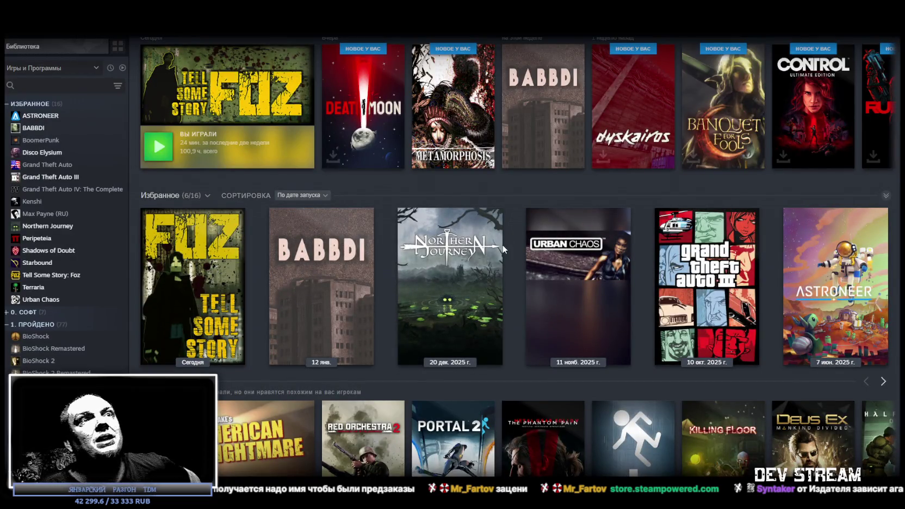
Return to the wishlist through the Store menu, then go on to the store front page.
mouse_move(109, 34)
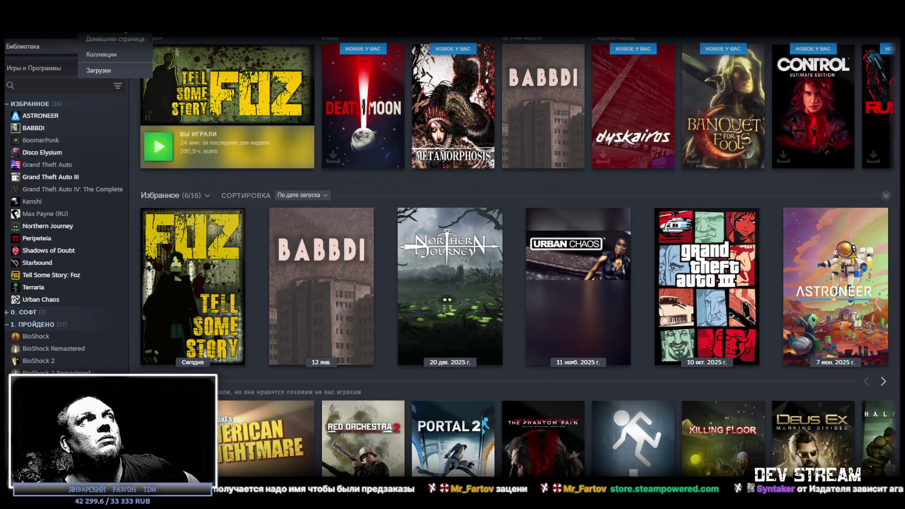
mouse_move(65, 29)
click(66, 70)
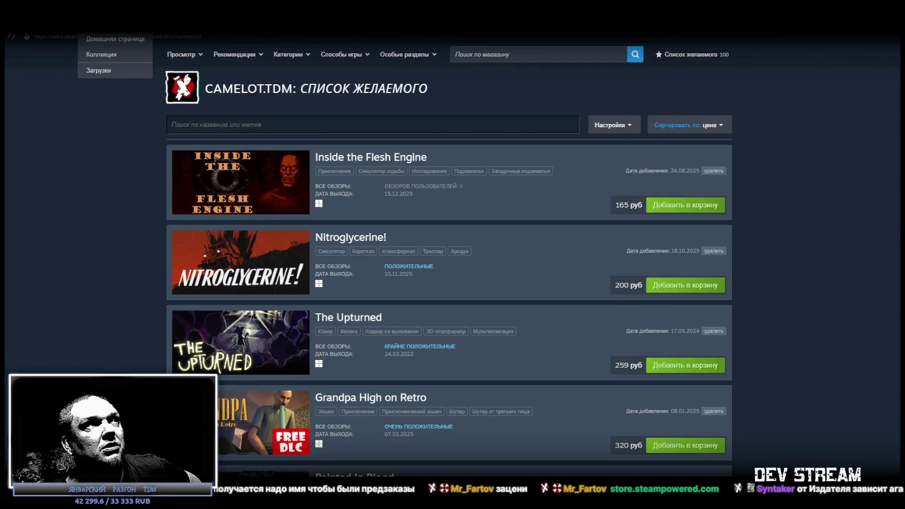
mouse_move(56, 33)
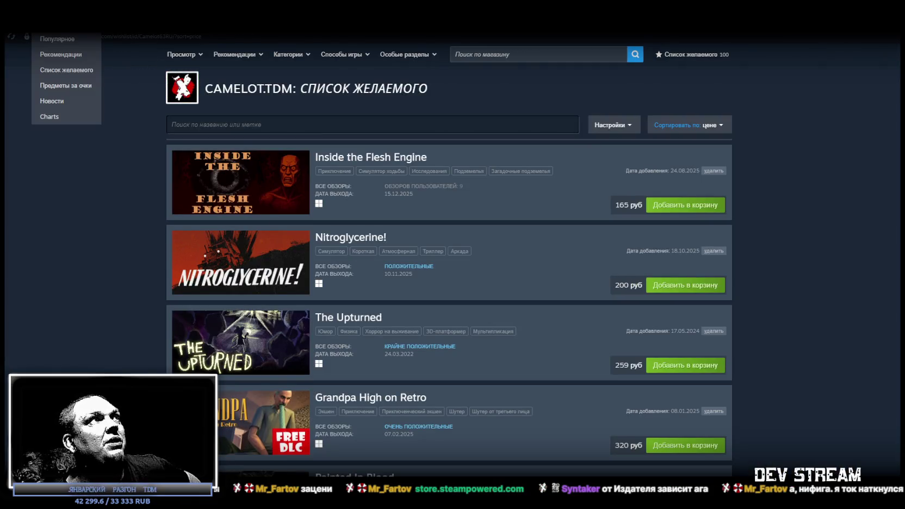
click(56, 33)
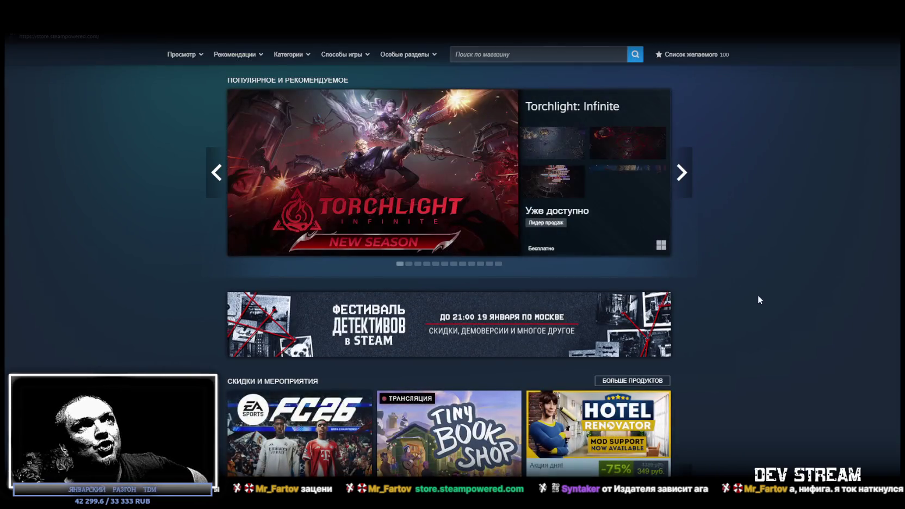
Scroll the store front to Popular With Friends, then bring up the Kinopoisk Брат навсегда page.
scroll(735, 274, down, 10)
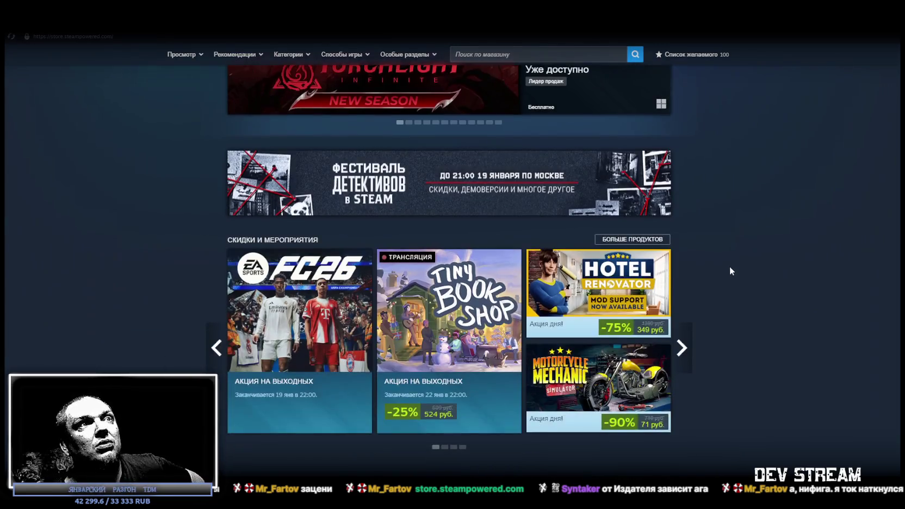
scroll(712, 264, down, 12)
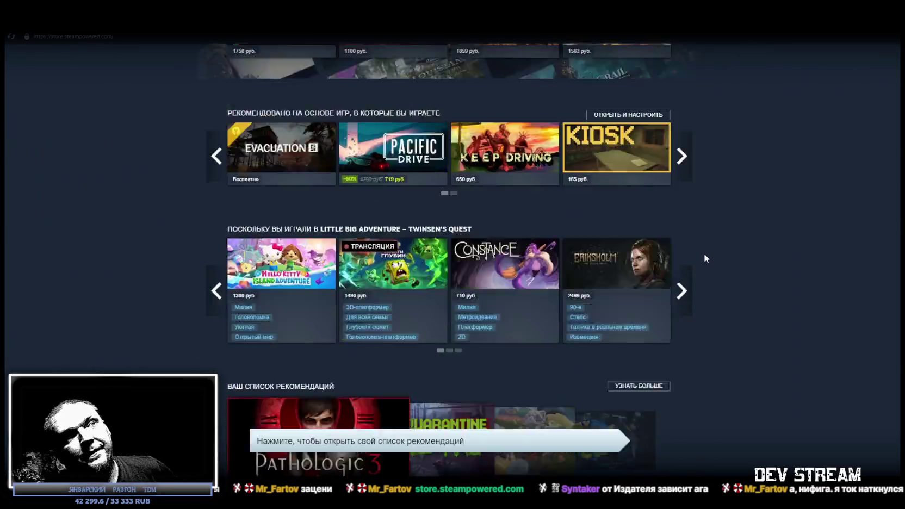
scroll(703, 261, down, 12)
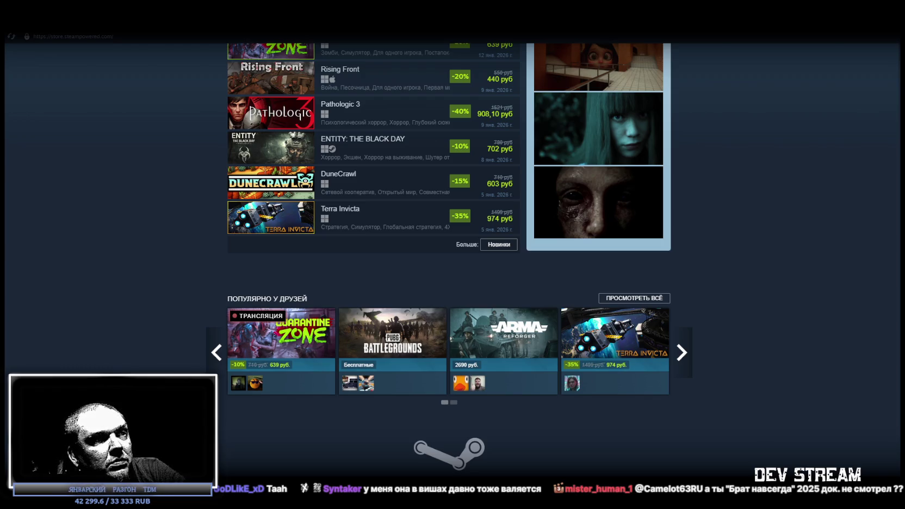
key(alt+Tab)
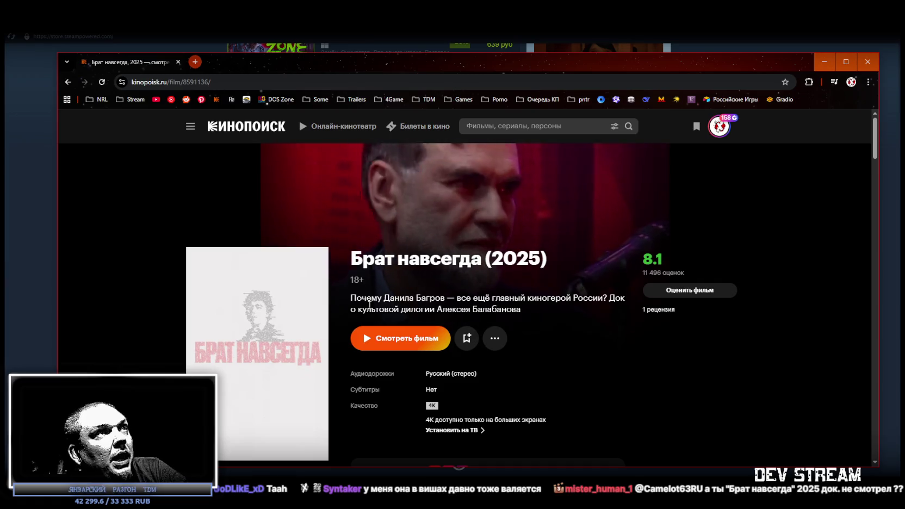
Move the Chrome window up and left, then return to the Steam store front.
drag(263, 66, 252, 32)
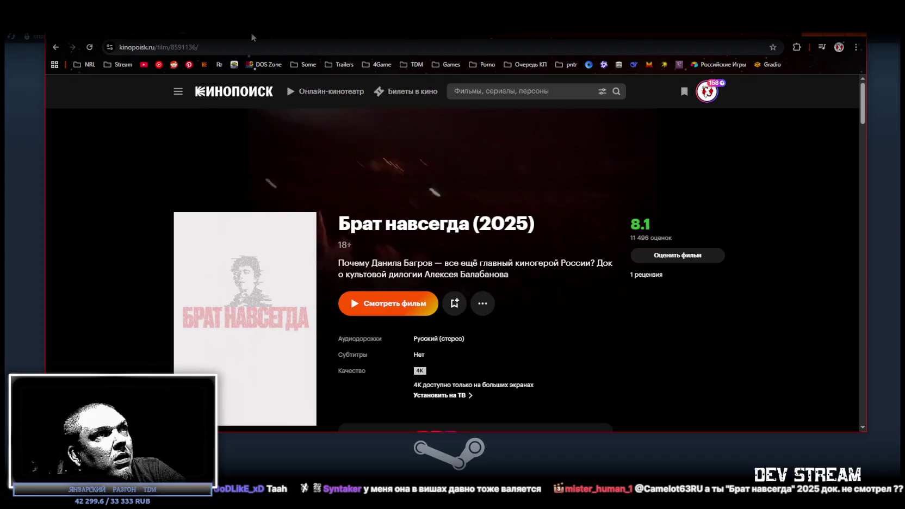
key(alt+Tab)
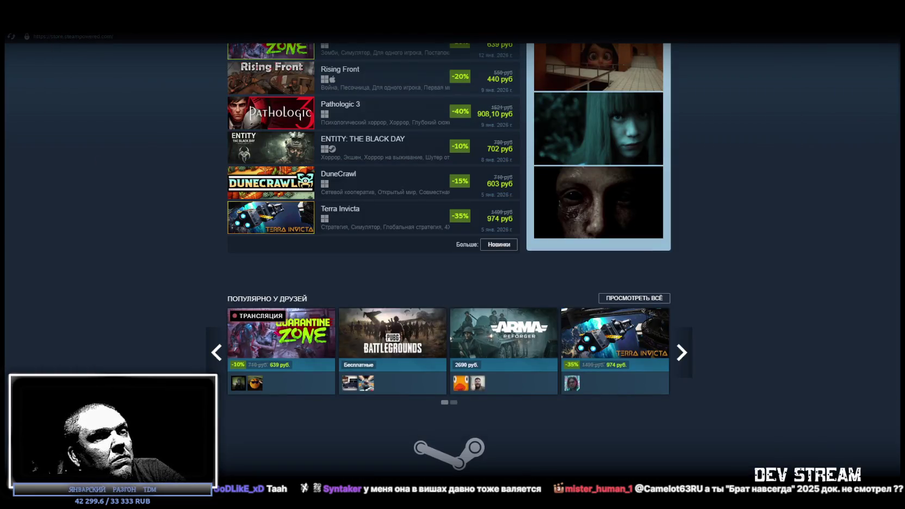